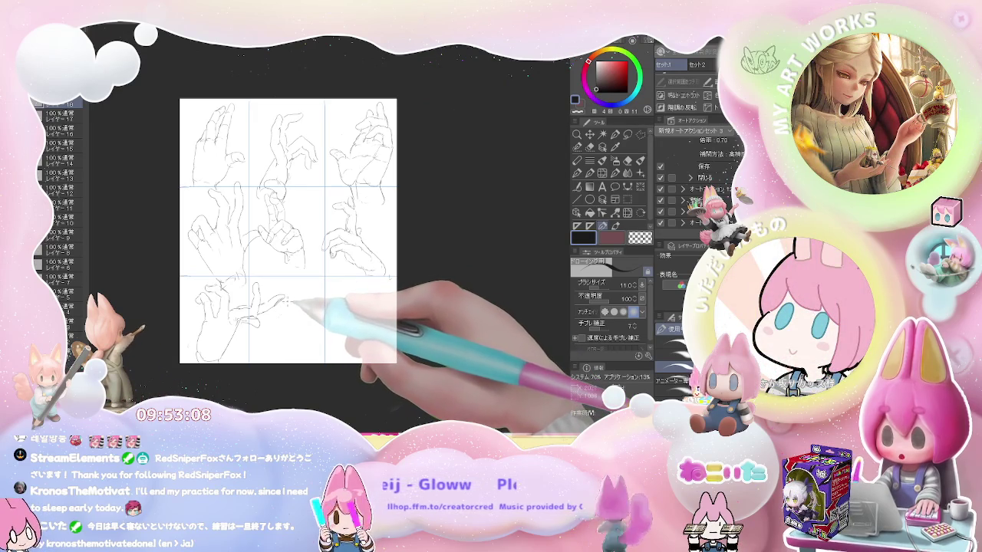
# - Lasso-select the bottom-left hand sketch, deselect it, and add a pencil line beside it
pyautogui.click(628, 134)
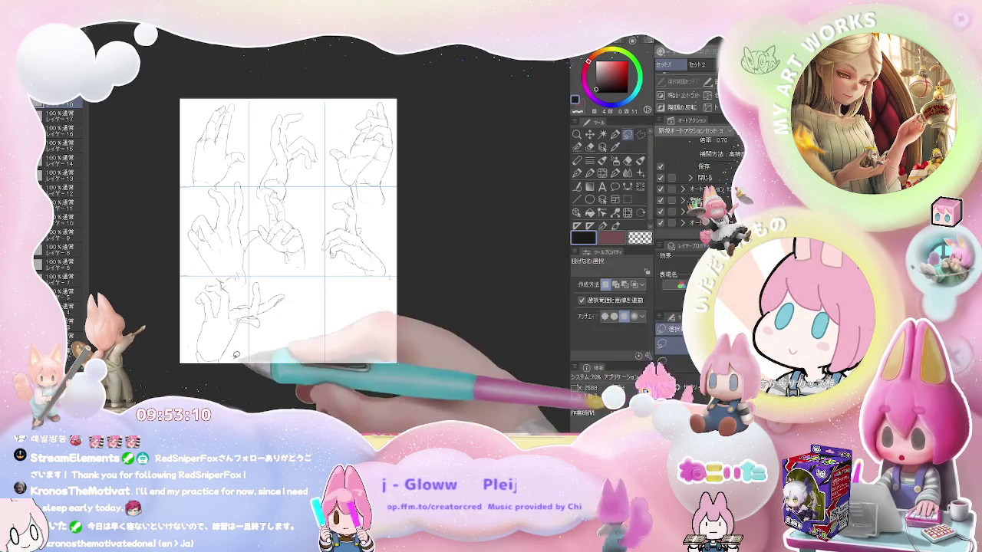
pyautogui.moveTo(178, 351)
pyautogui.mouseDown()
pyautogui.moveTo(290, 308)
pyautogui.moveTo(253, 345)
pyautogui.mouseUp()
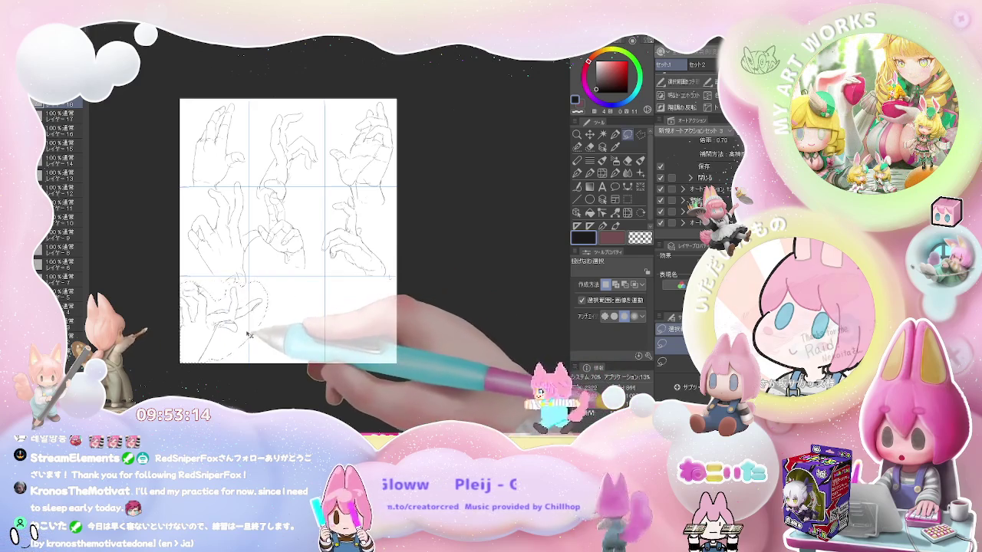
pyautogui.hotkey('ctrl', 'd')
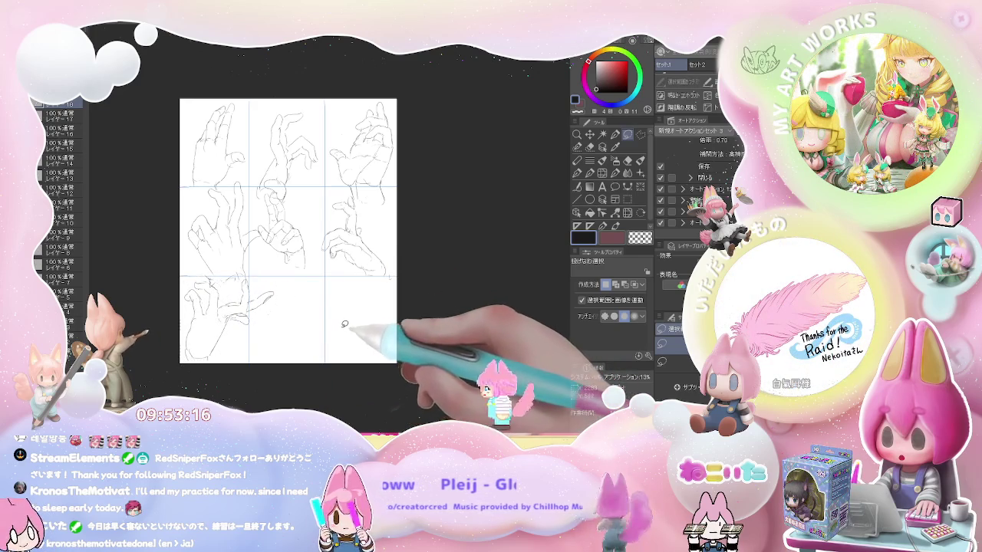
pyautogui.press('p')
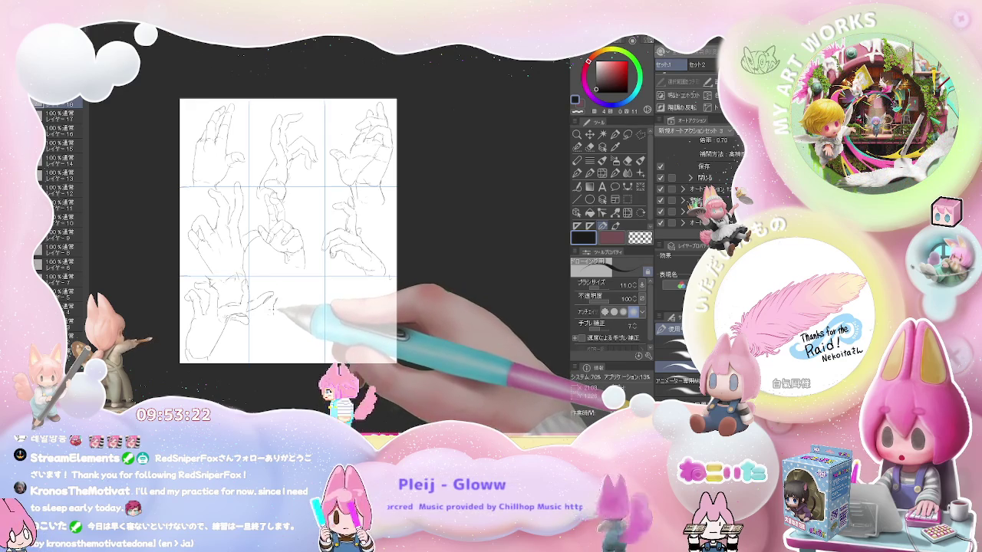
pyautogui.moveTo(276, 313); pyautogui.dragTo(278, 360)
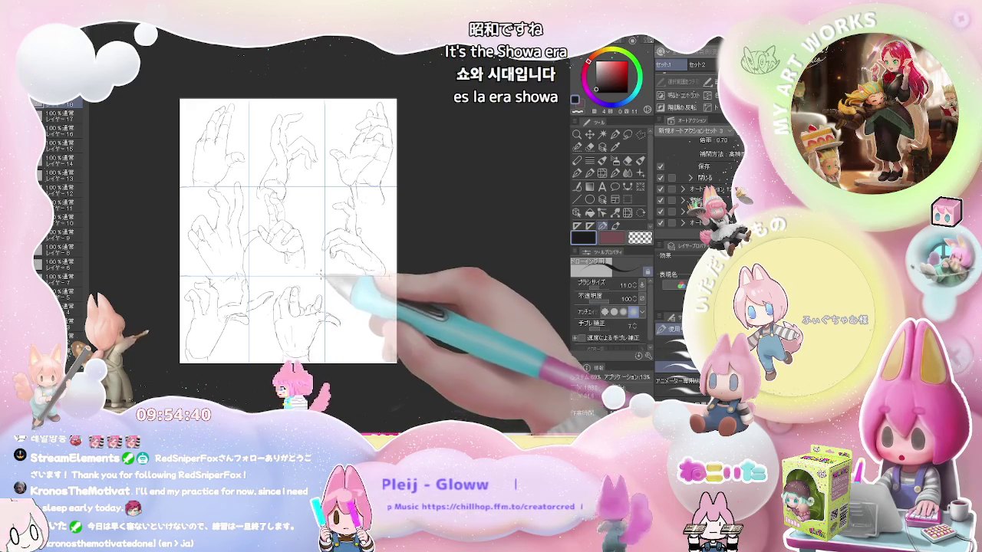
pyautogui.scroll(-2, 373, 301)
pyautogui.scroll(2, 394, 323)
pyautogui.scroll(1, 395, 324)
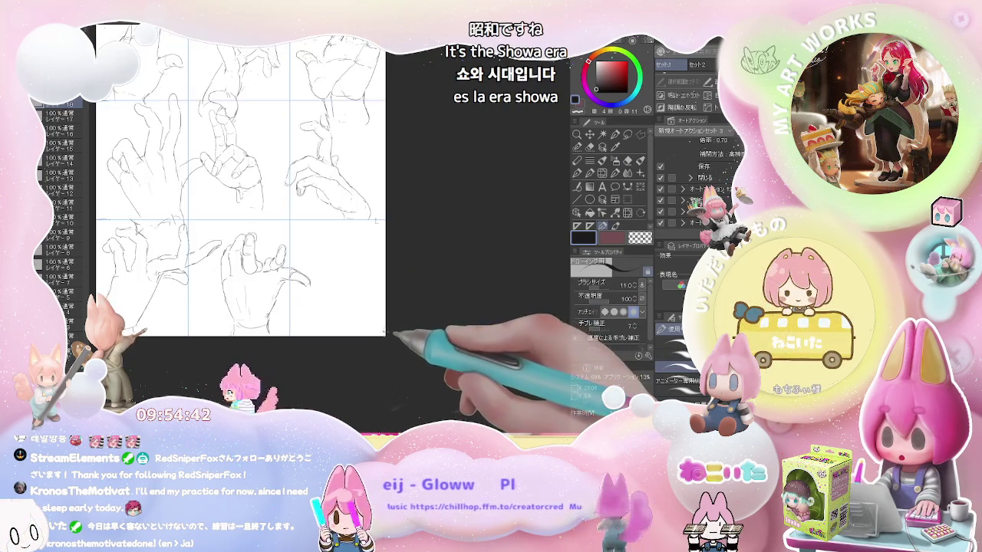
pyautogui.press('p')
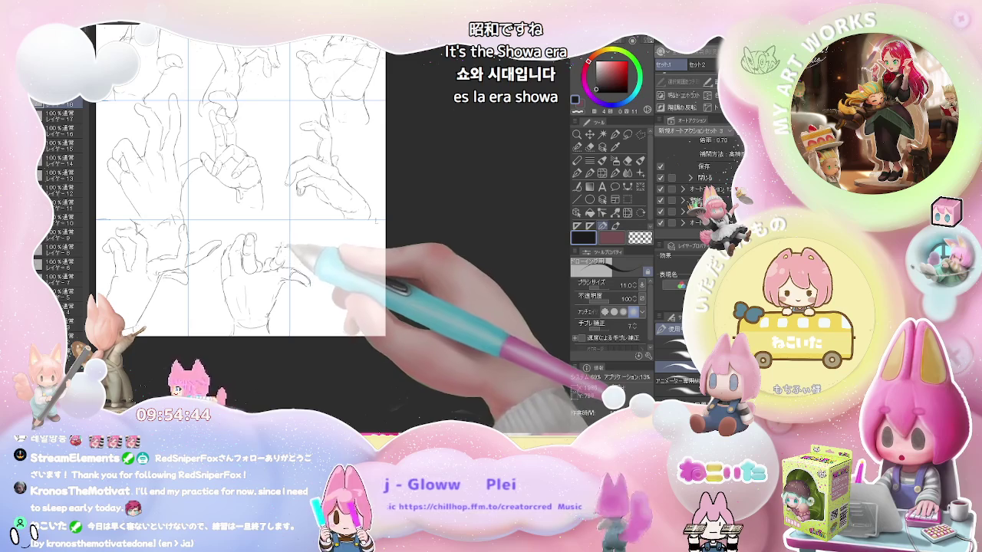
pyautogui.press('e')
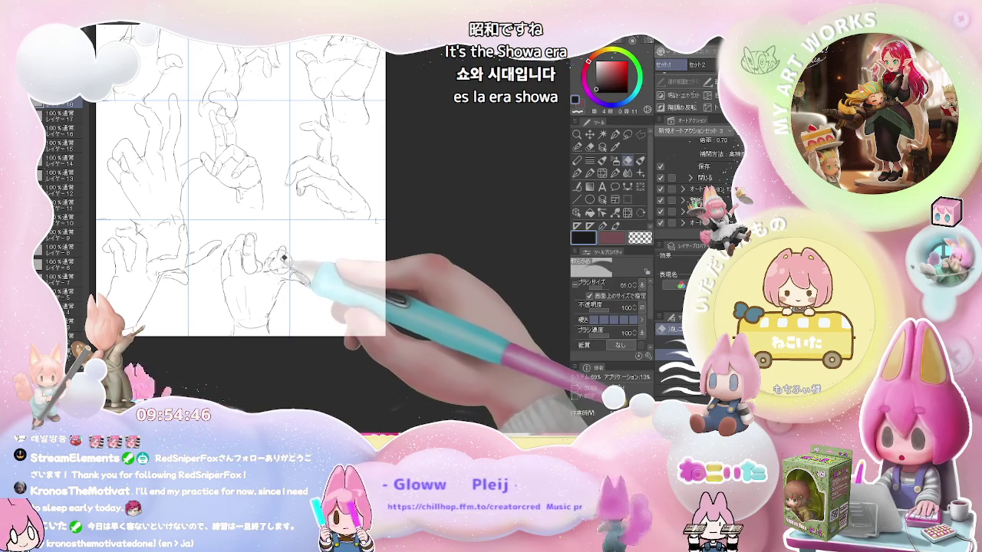
pyautogui.scroll(-1, 338, 311)
pyautogui.scroll(-2, 344, 319)
pyautogui.moveTo(347, 321); pyautogui.dragTo(326, 332)
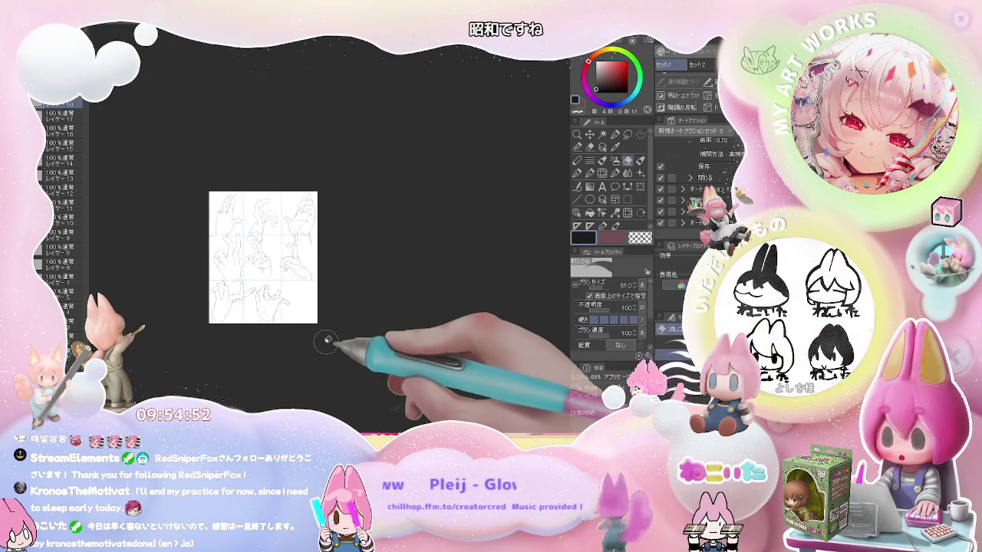
# - Start the bottom-right hand's pencil outline with a curved finger loop
pyautogui.scroll(3, 326, 330)
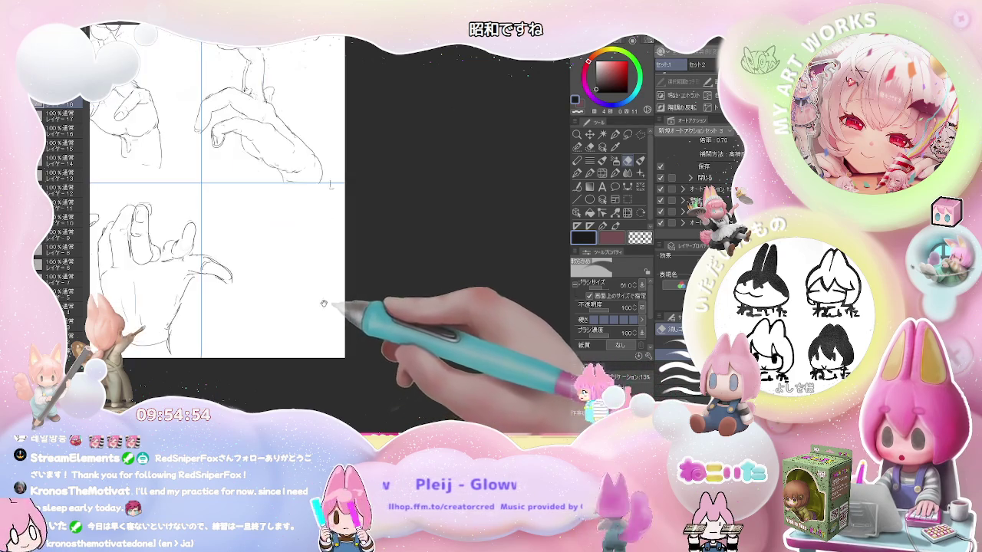
pyautogui.press('p')
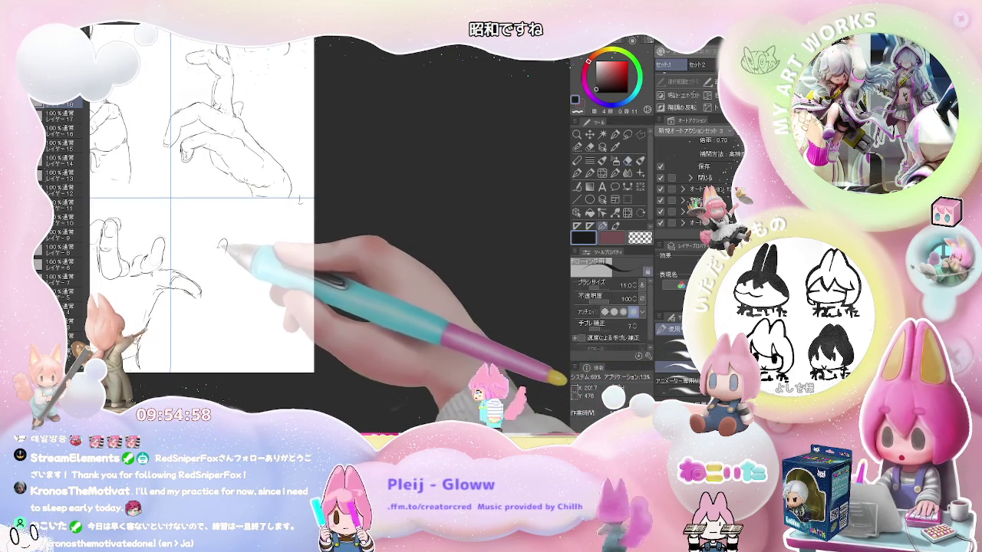
pyautogui.moveTo(223, 240); pyautogui.dragTo(222, 253)
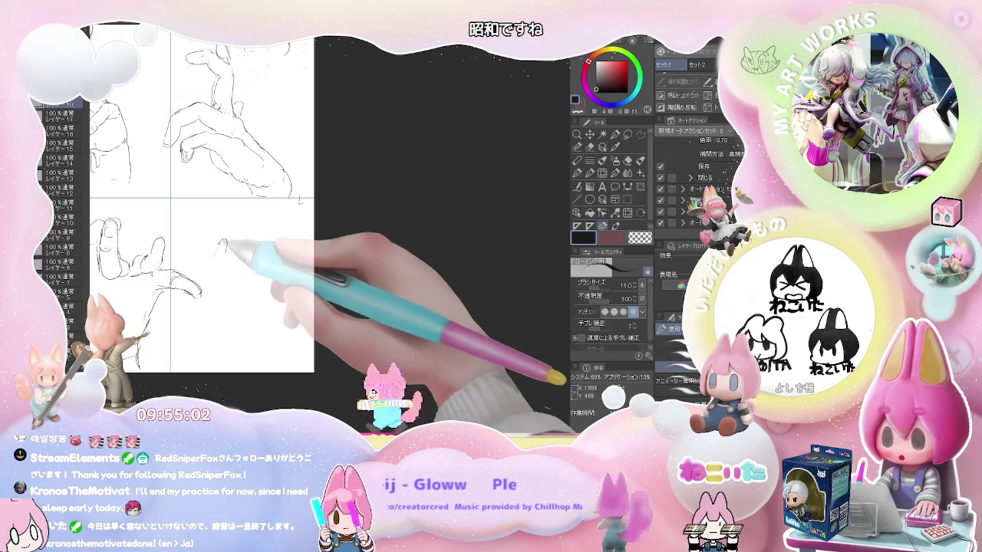
pyautogui.moveTo(227, 254); pyautogui.dragTo(228, 276)
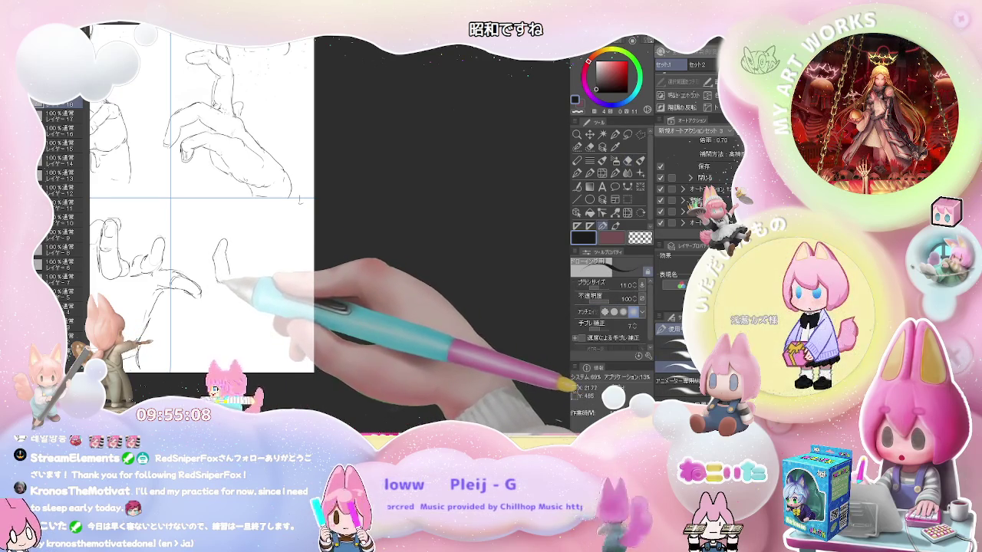
pyautogui.moveTo(227, 265); pyautogui.dragTo(224, 280)
# - Refine the finger loop with eraser touch-ups and extend the hand's line toward the wrist
pyautogui.press('e')
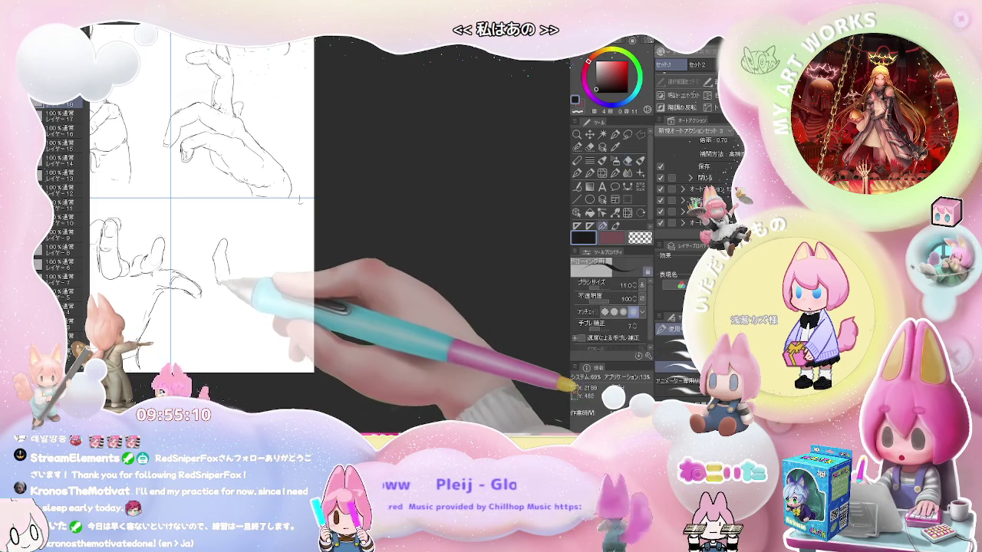
pyautogui.press('p')
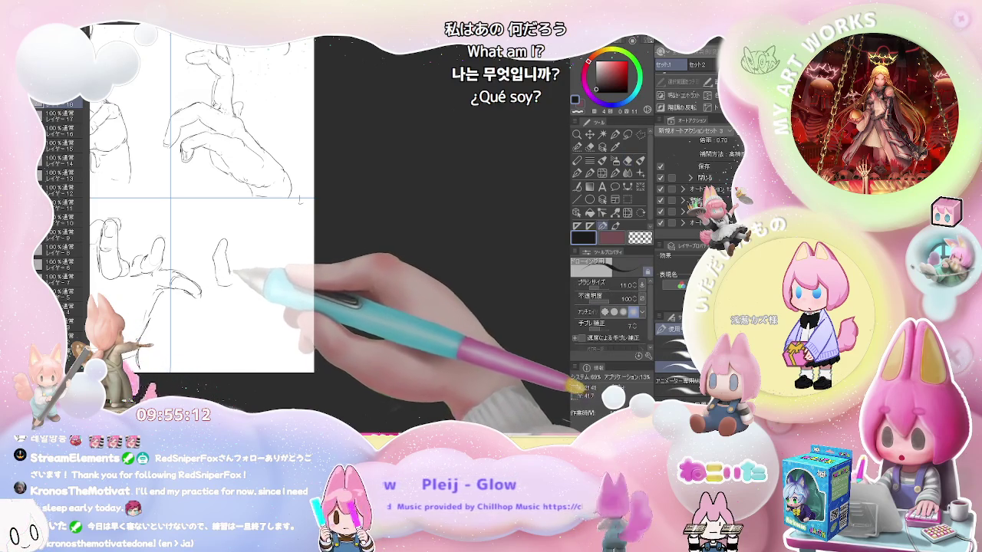
pyautogui.moveTo(233, 276); pyautogui.dragTo(253, 265)
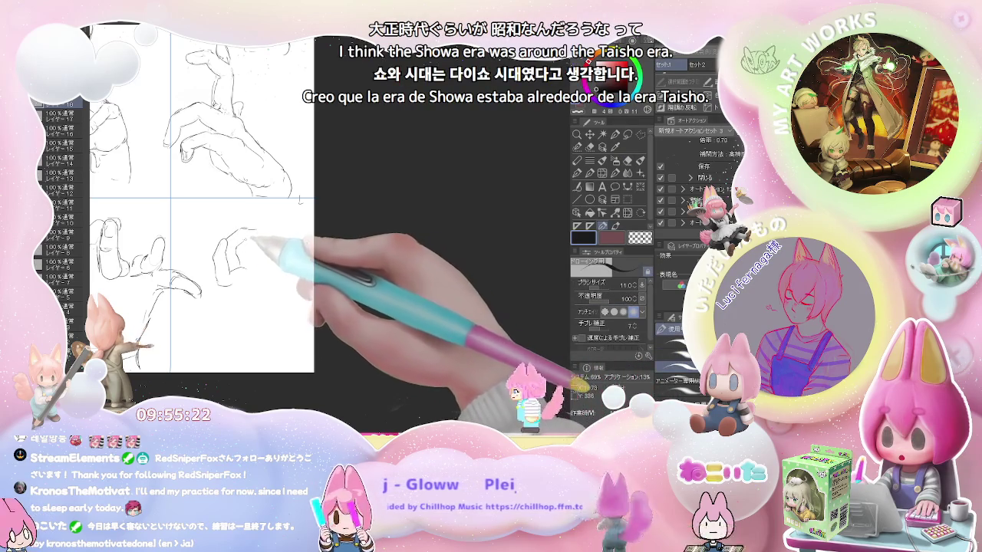
pyautogui.press('e')
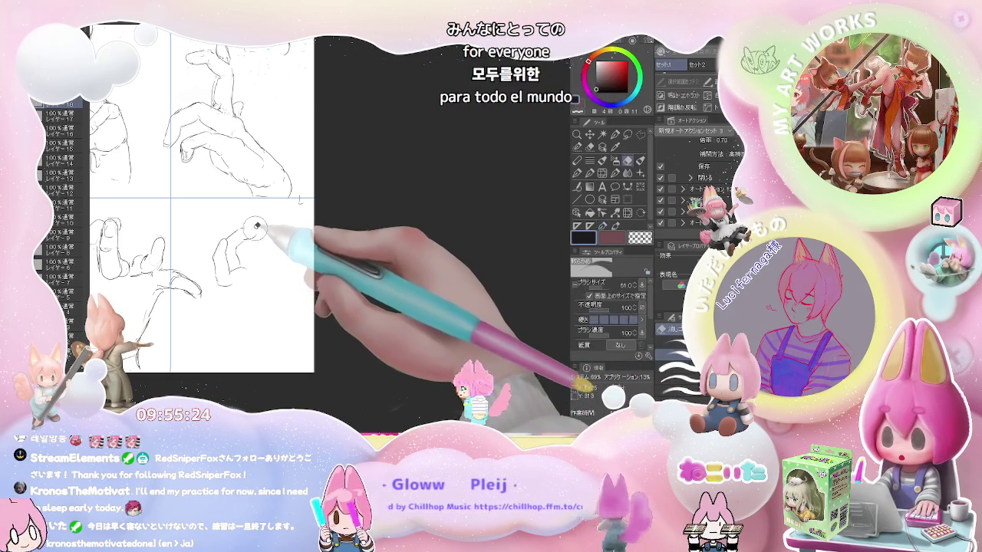
pyautogui.press('p')
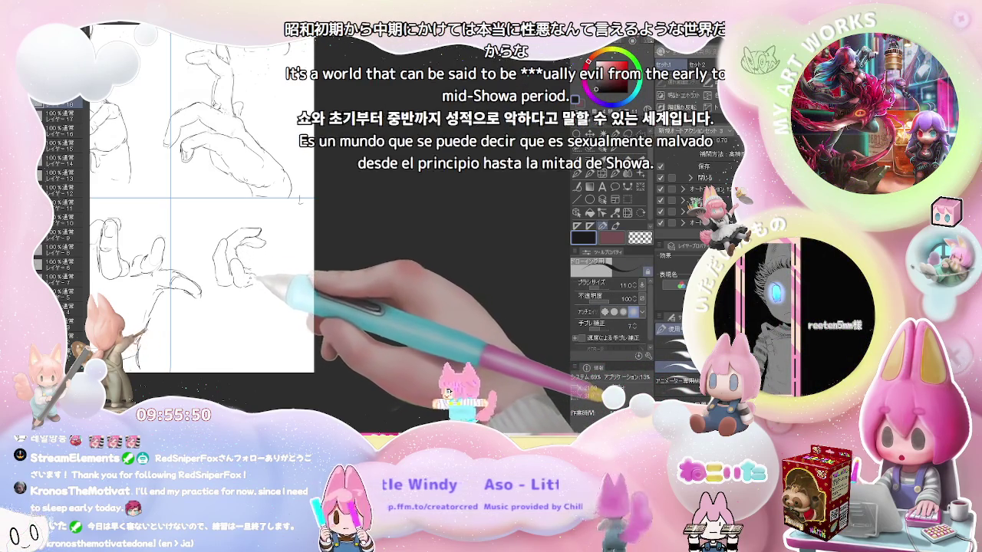
pyautogui.press('e')
pyautogui.press('p')
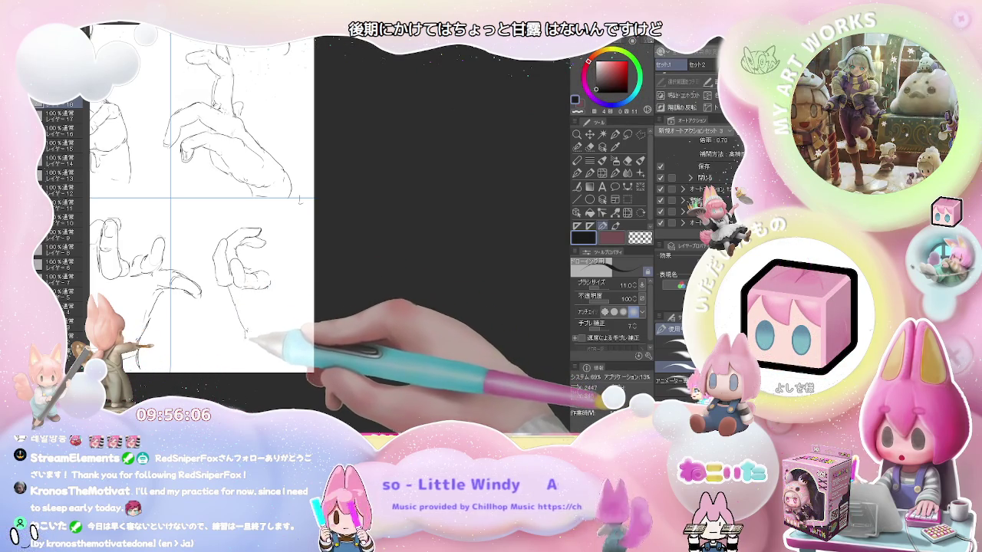
pyautogui.moveTo(244, 330); pyautogui.dragTo(246, 349)
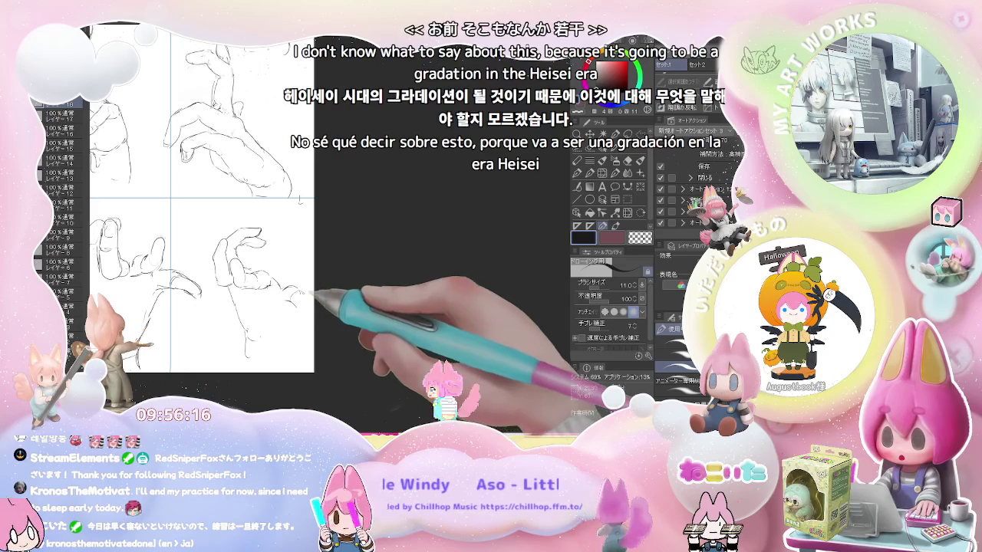
# - Add finger and wrist strokes to the bottom-right hand, then zoom out to see more of the page
pyautogui.press('e')
pyautogui.press('p')
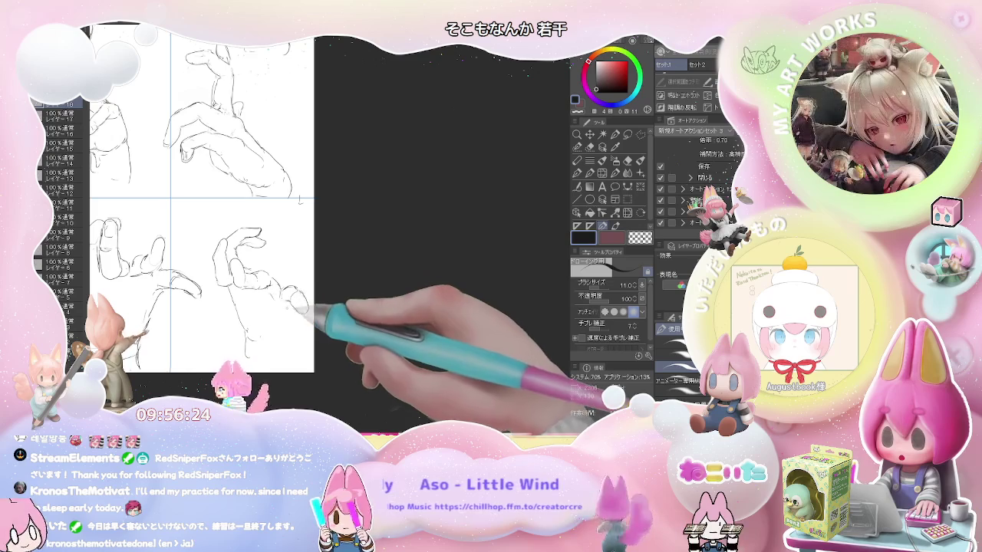
pyautogui.moveTo(245, 330); pyautogui.dragTo(247, 357)
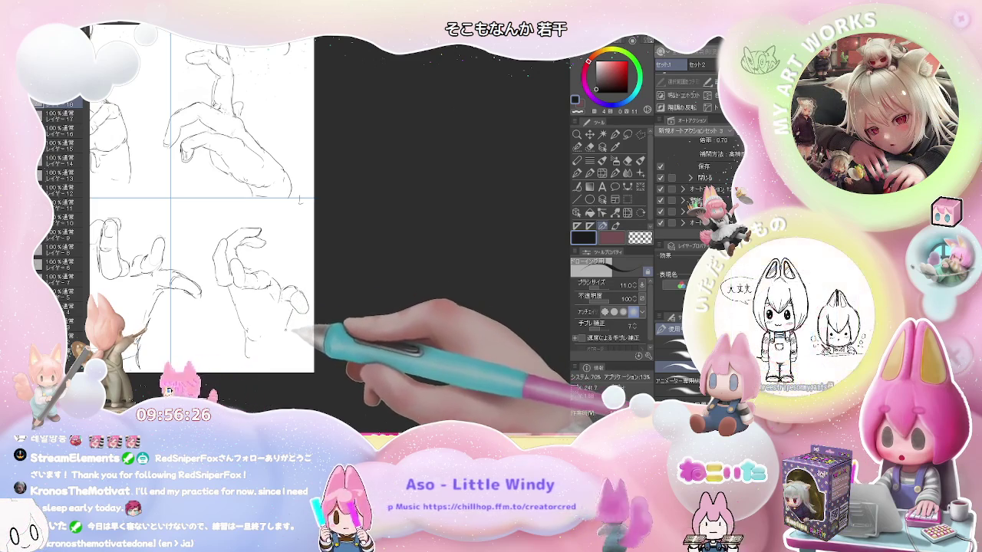
pyautogui.press('e')
pyautogui.press('p')
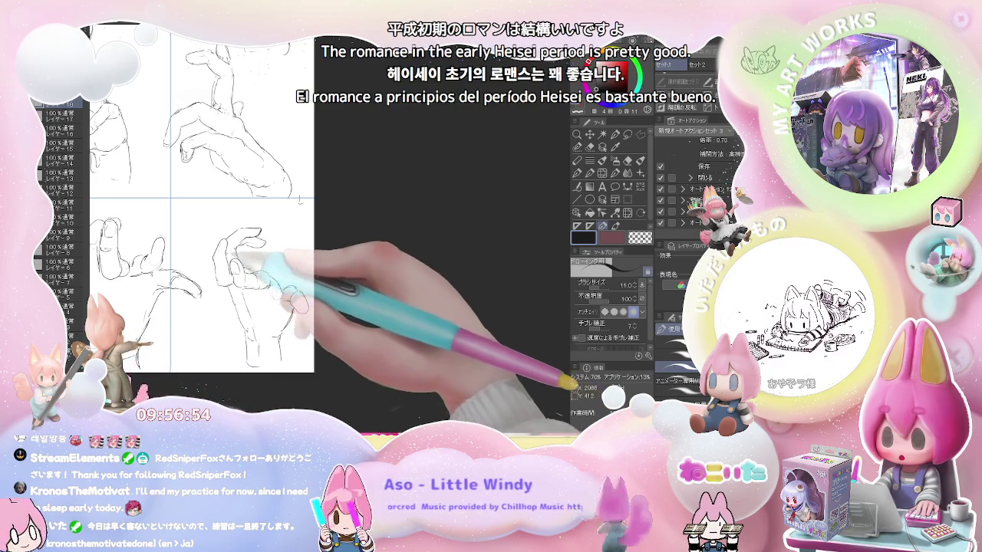
pyautogui.hotkey('ctrl', '-')
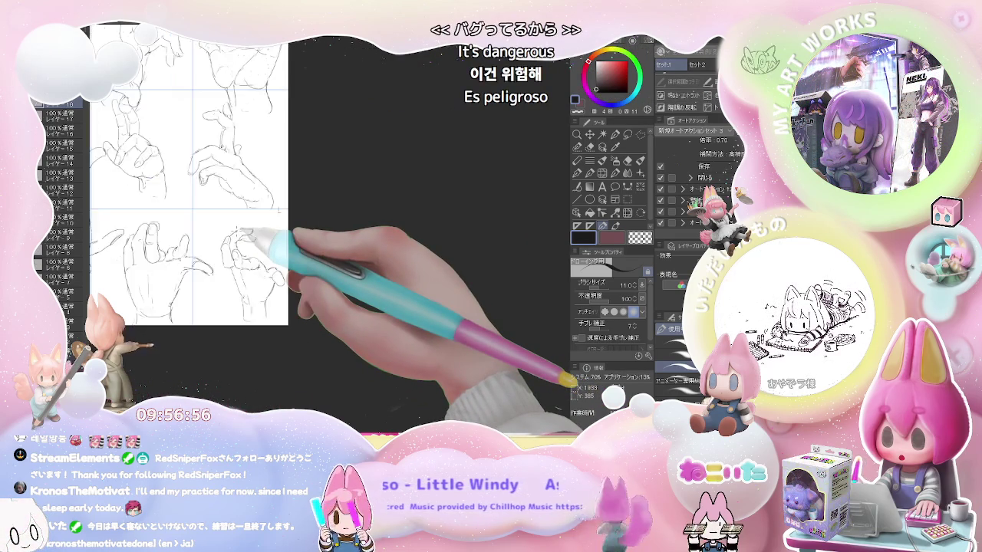
pyautogui.hotkey('ctrl', '-')
pyautogui.hotkey('ctrl', '-')
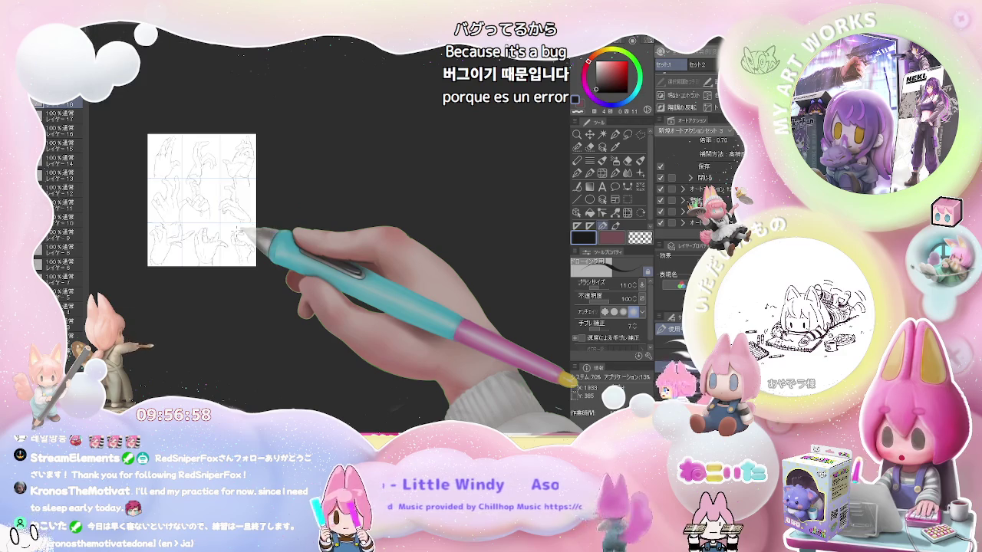
pyautogui.hotkey('ctrl', '+')
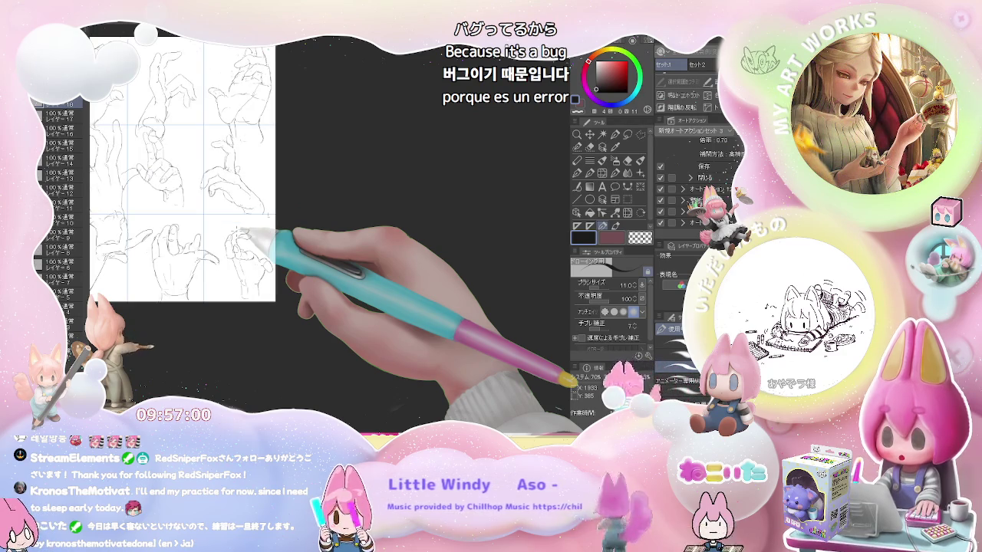
pyautogui.hotkey('ctrl', '-')
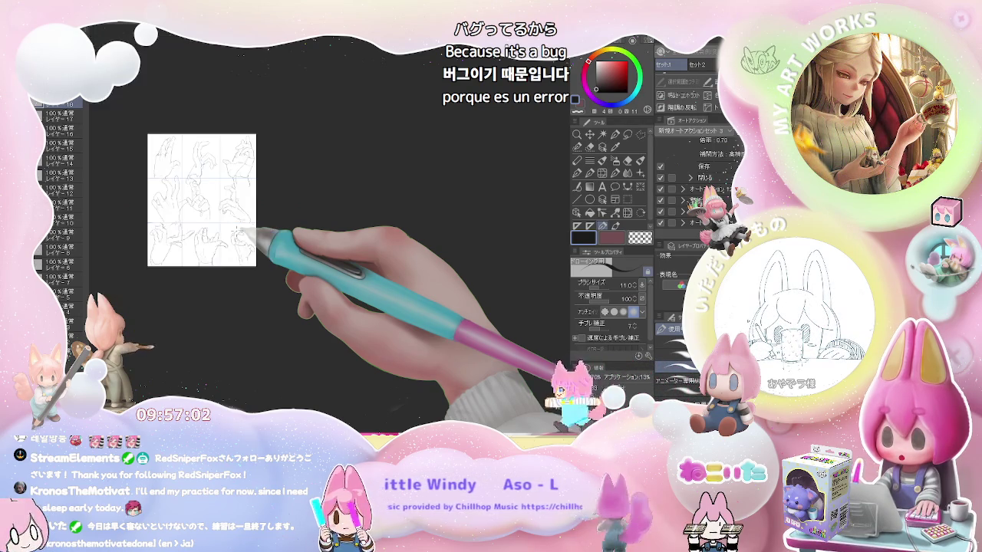
pyautogui.hotkey('ctrl', '+')
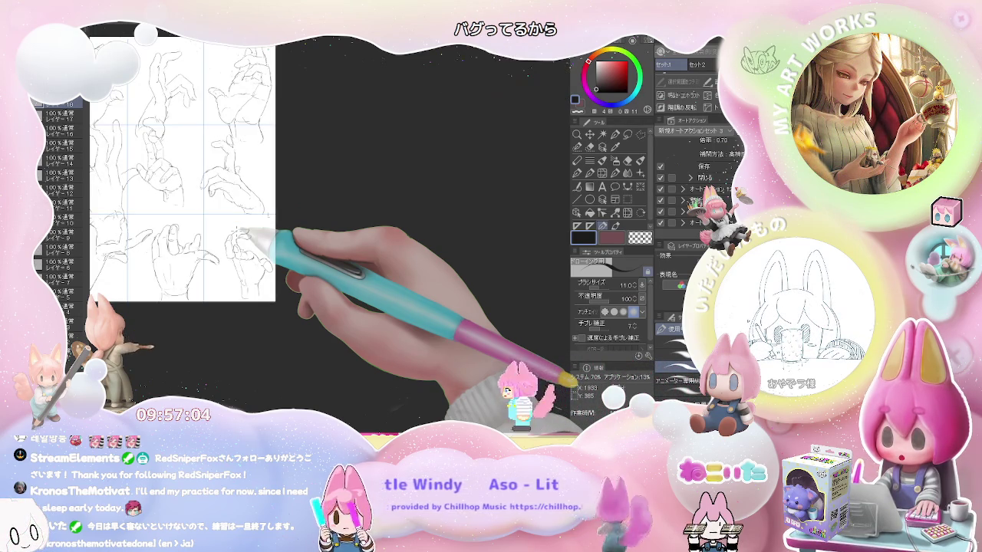
pyautogui.hotkey('ctrl', '+')
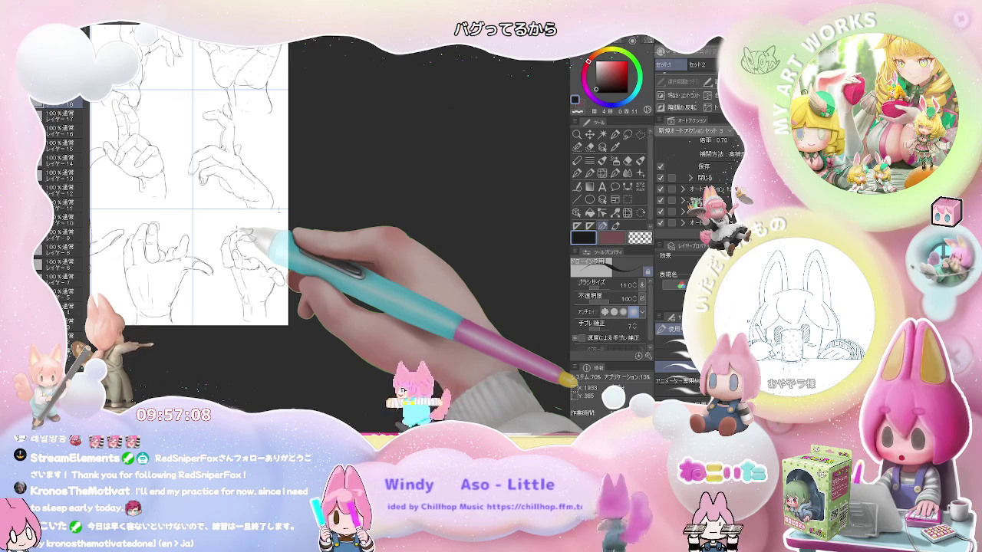
pyautogui.hotkey('ctrl', '-')
pyautogui.hotkey('ctrl', '-')
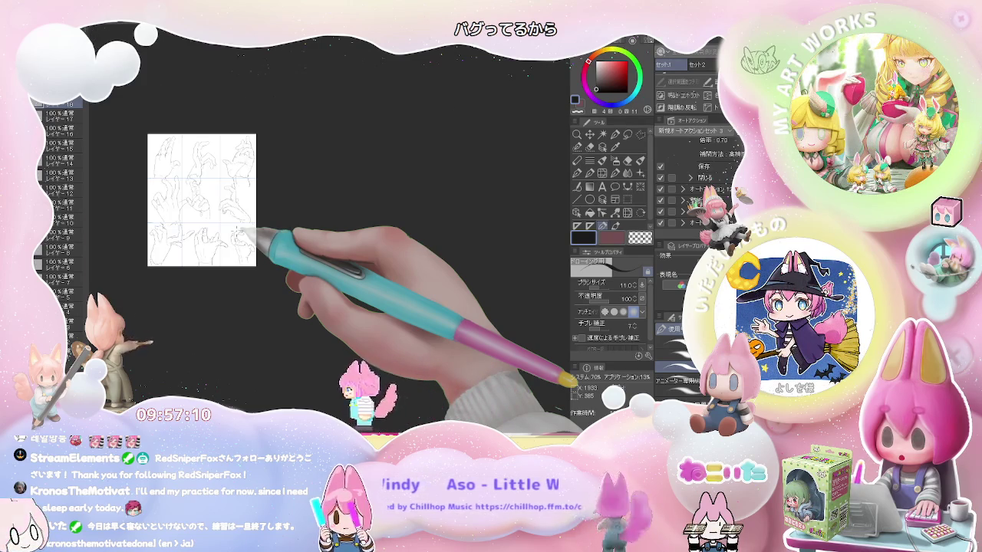
pyautogui.hotkey('ctrl', '+')
pyautogui.hotkey('ctrl', '+')
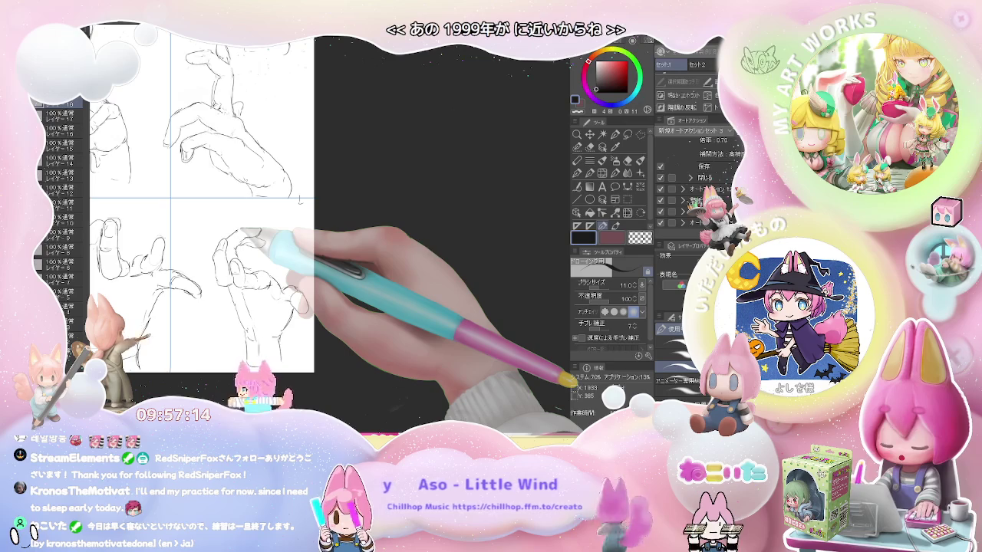
pyautogui.hotkey('ctrl', '+')
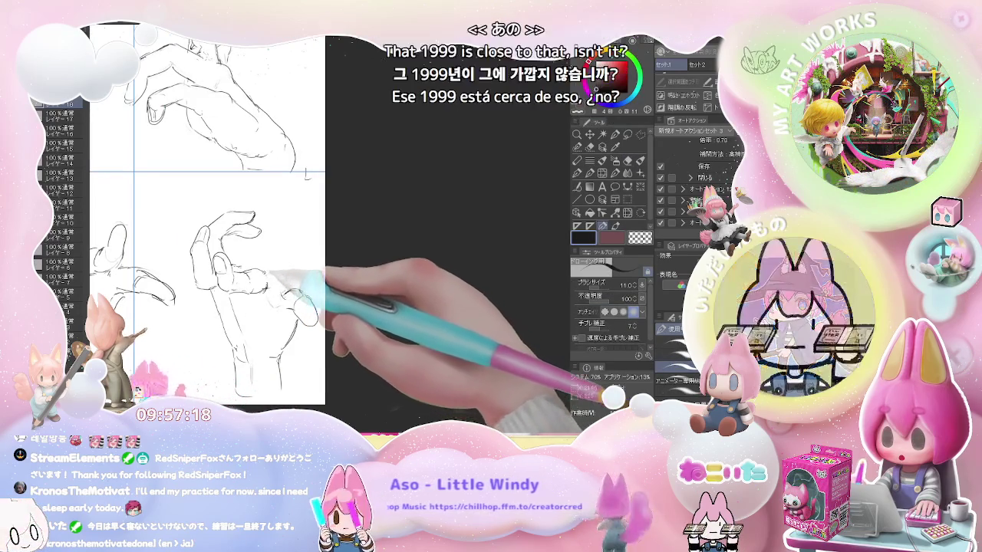
pyautogui.hotkey('ctrl', '-')
pyautogui.hotkey('ctrl', '-')
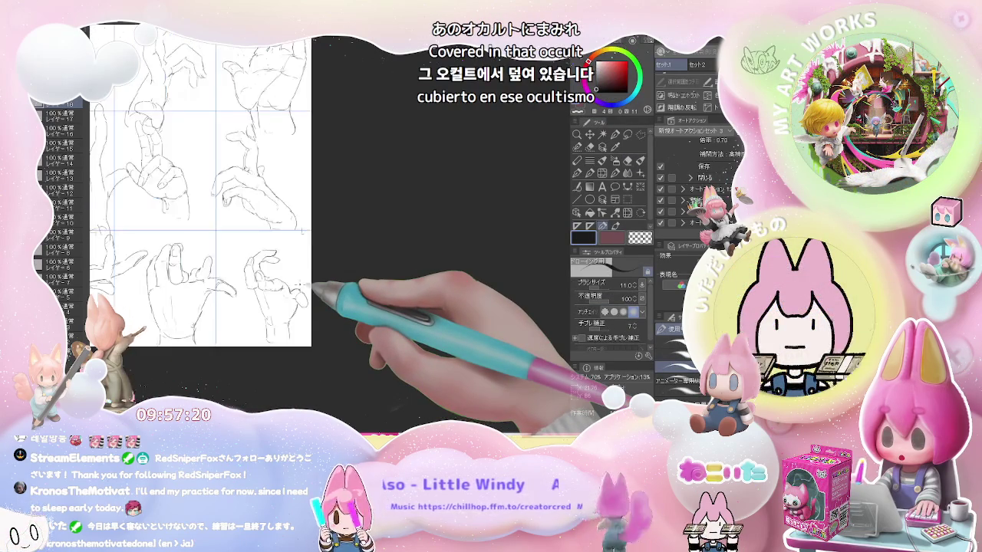
pyautogui.hotkey('ctrl', '-')
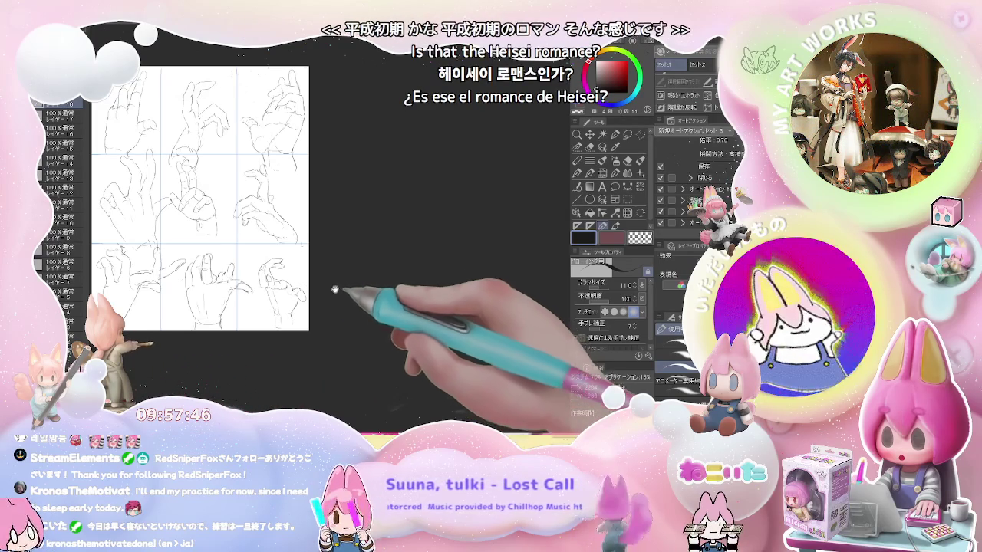
# - Shift the page right in the view and delete the hand sketches, leaving an empty grid
pyautogui.moveTo(346, 292); pyautogui.dragTo(409, 283)
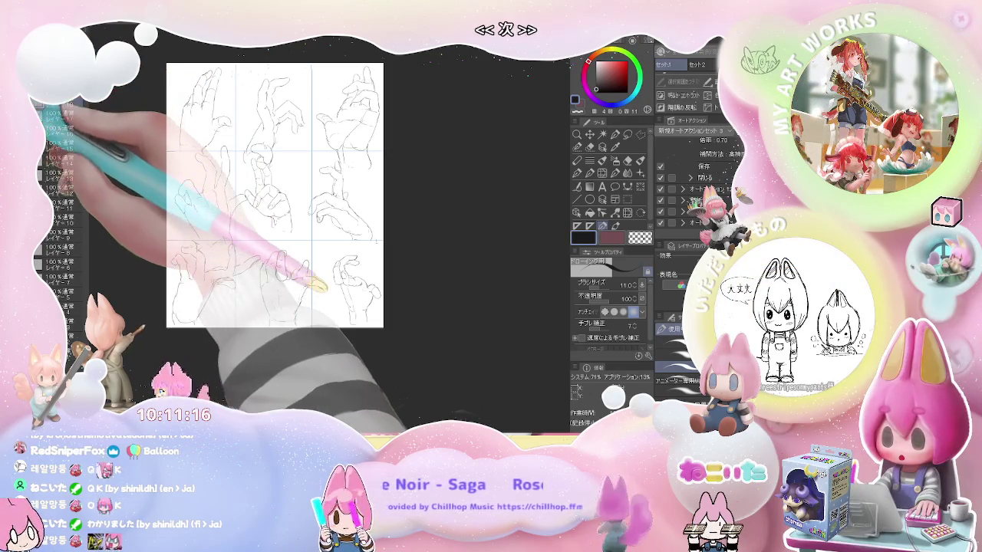
pyautogui.press('Delete')
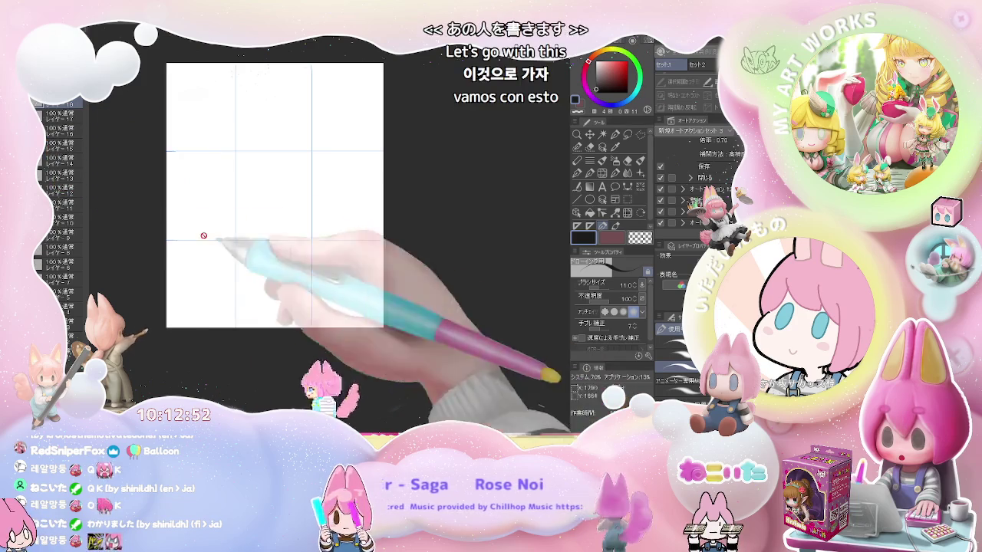
# - Scroll the view up over the blank three-by-three grid page
pyautogui.scroll(3, 283, 189)
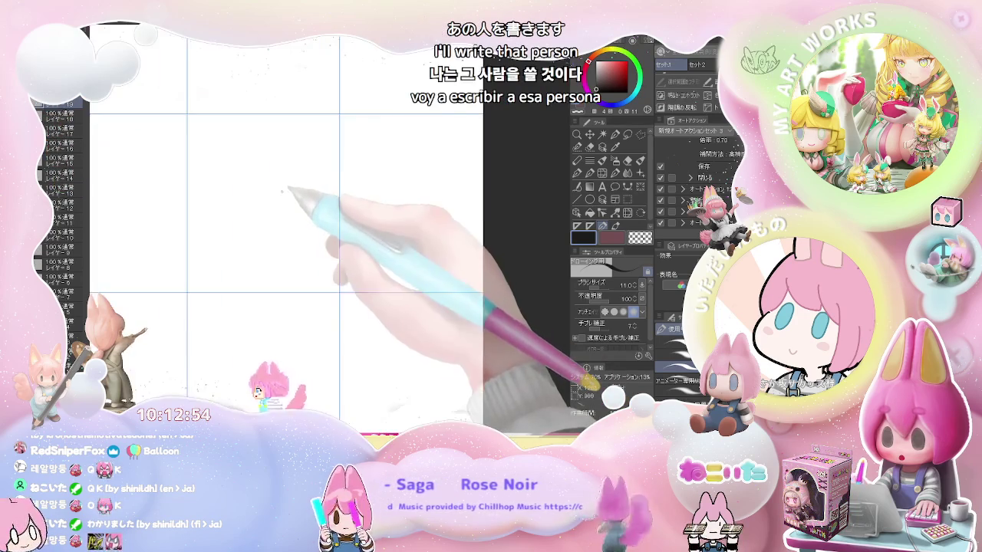
# - Rough in the first figure's head, neck and body, erasing to fix the neck
pyautogui.scroll(1, 258, 219)
pyautogui.moveTo(138, 171)
pyautogui.mouseDown()
pyautogui.moveTo(143, 152)
pyautogui.moveTo(158, 163)
pyautogui.mouseUp()
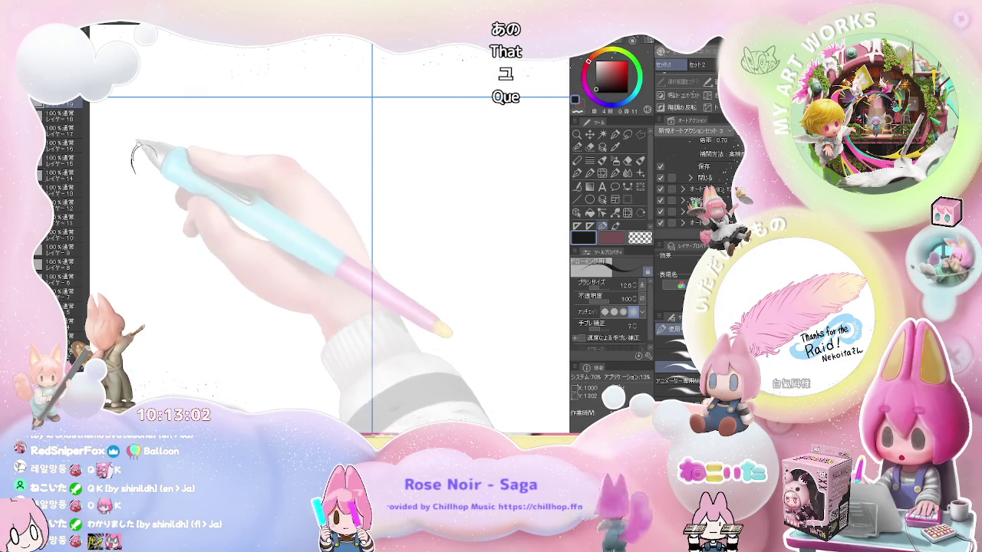
pyautogui.moveTo(152, 159)
pyautogui.mouseDown()
pyautogui.moveTo(158, 167)
pyautogui.moveTo(138, 175)
pyautogui.moveTo(153, 180)
pyautogui.moveTo(137, 184)
pyautogui.mouseUp()
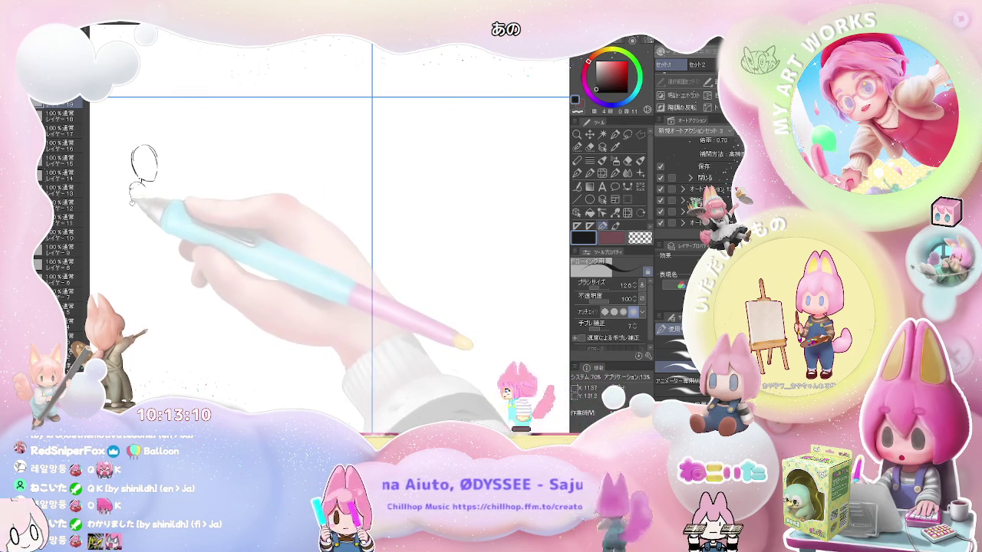
pyautogui.moveTo(142, 187); pyautogui.dragTo(143, 221)
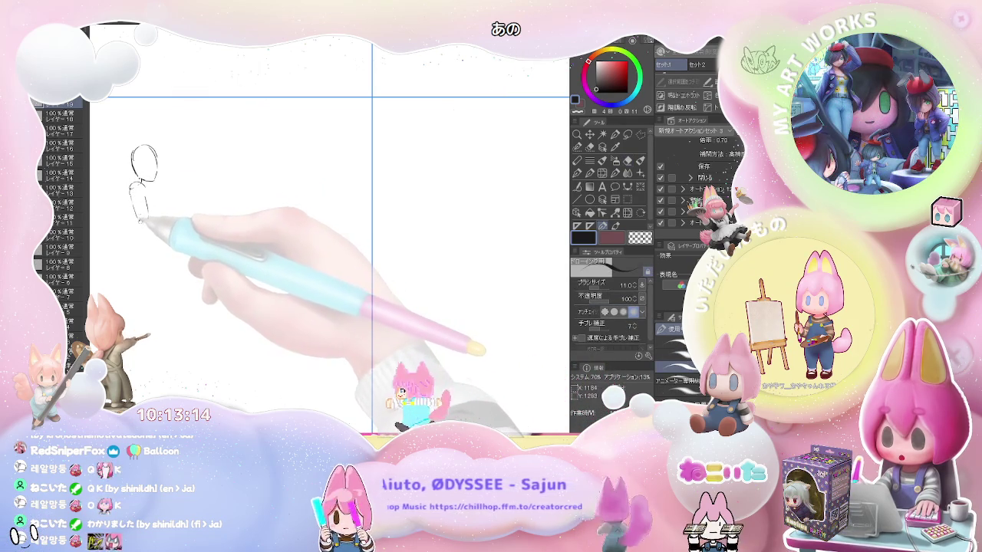
pyautogui.press('e')
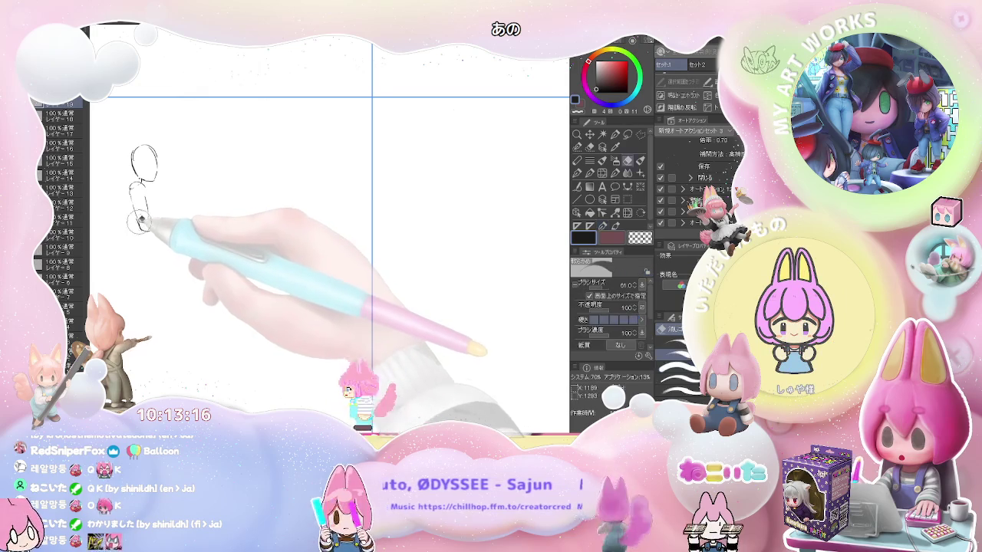
pyautogui.press('p')
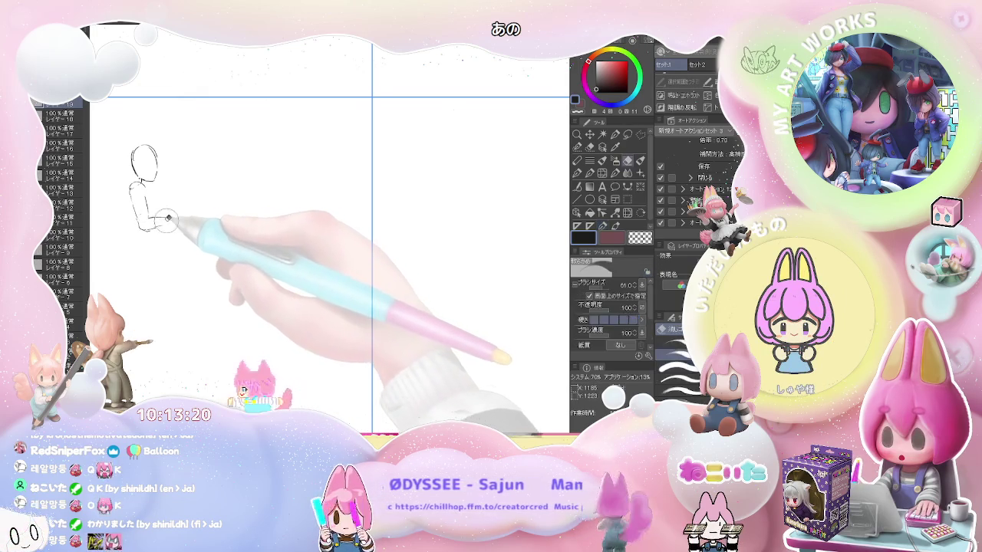
pyautogui.press('e')
pyautogui.press('p')
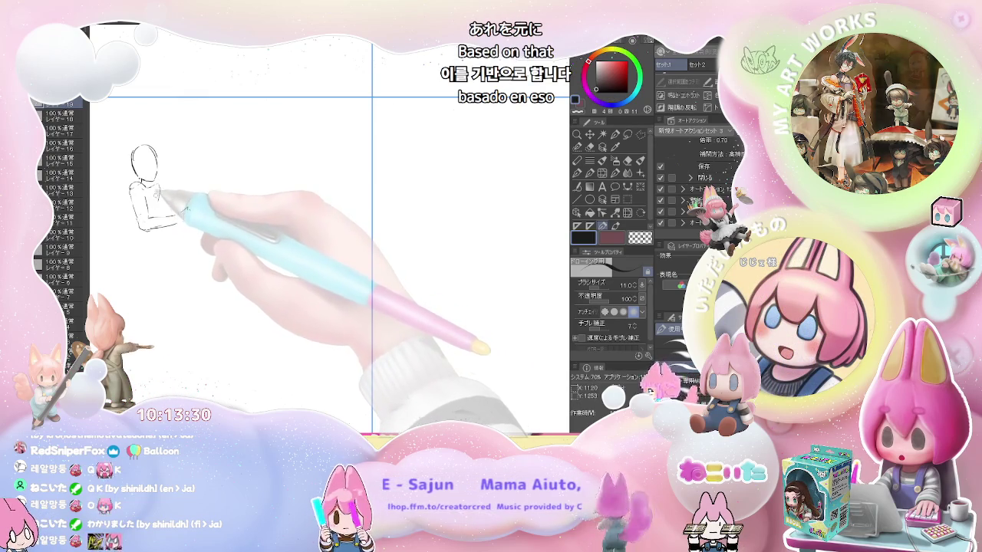
pyautogui.press('e')
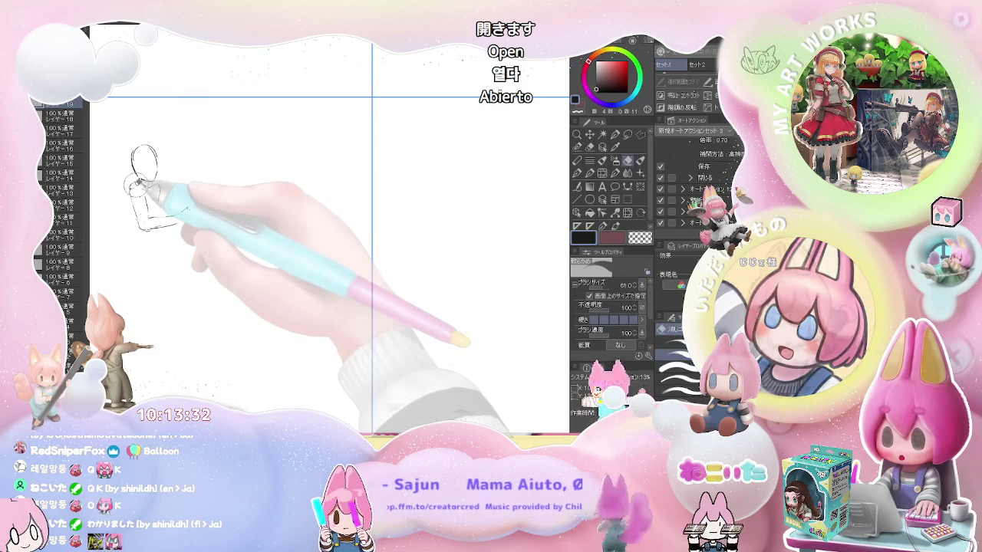
pyautogui.press('p')
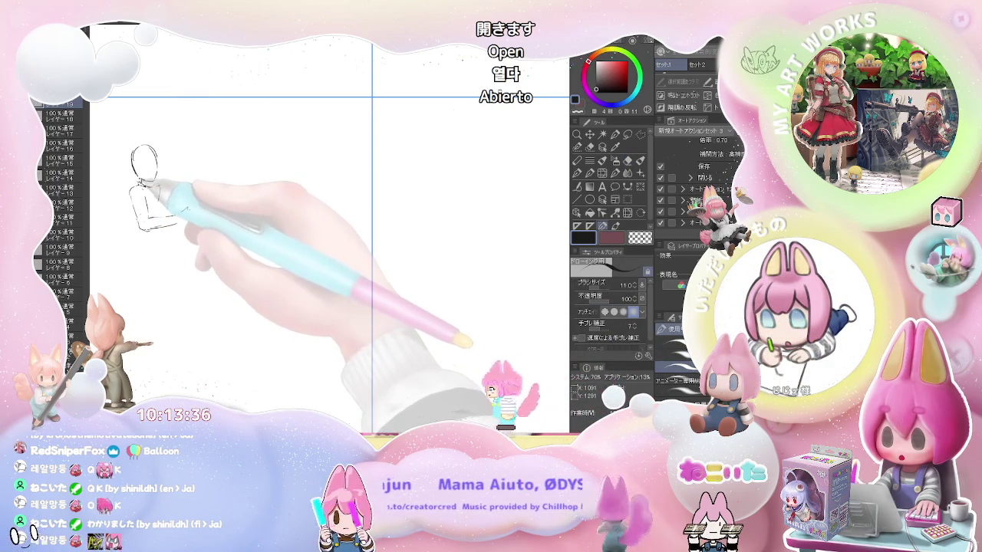
pyautogui.press('e')
pyautogui.press('p')
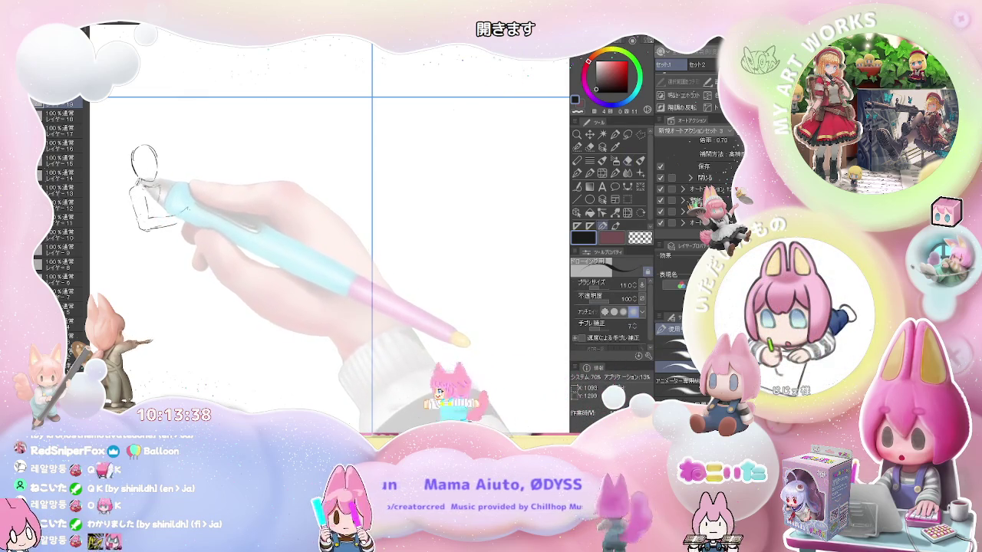
# - Sketch the first figure's shoulder, collar and chest lines, then start a second head beside it
pyautogui.moveTo(132, 178); pyautogui.dragTo(125, 227)
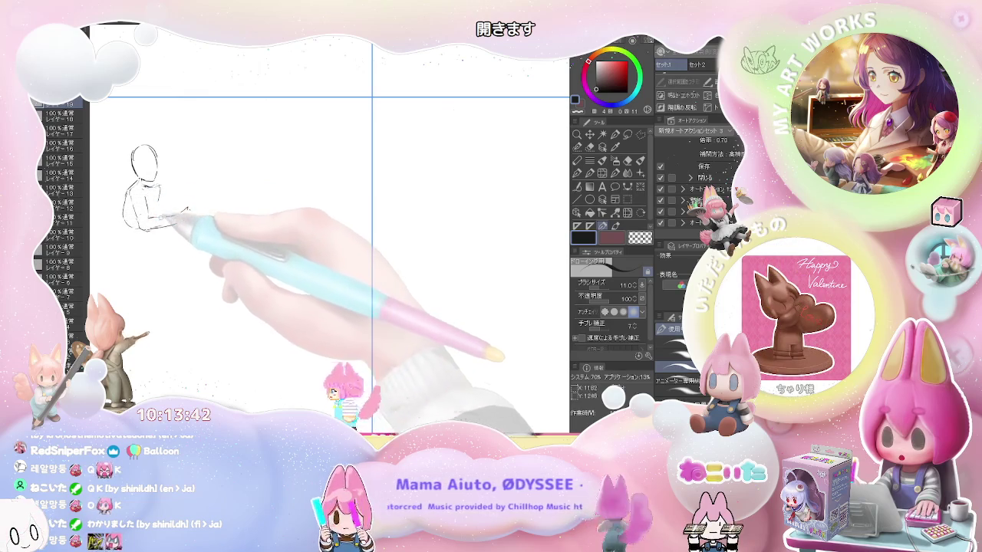
pyautogui.moveTo(165, 205); pyautogui.dragTo(158, 188)
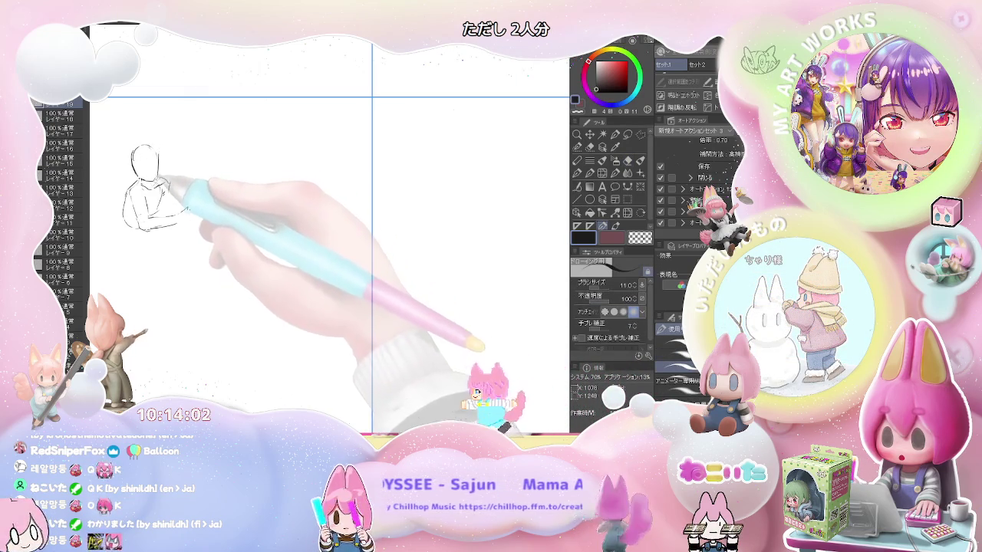
pyautogui.press('e')
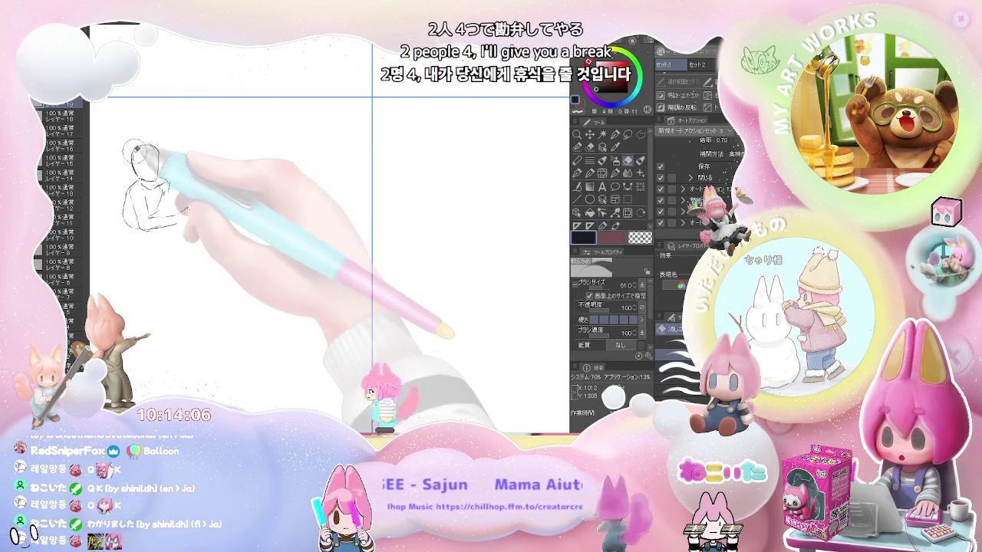
pyautogui.press('p')
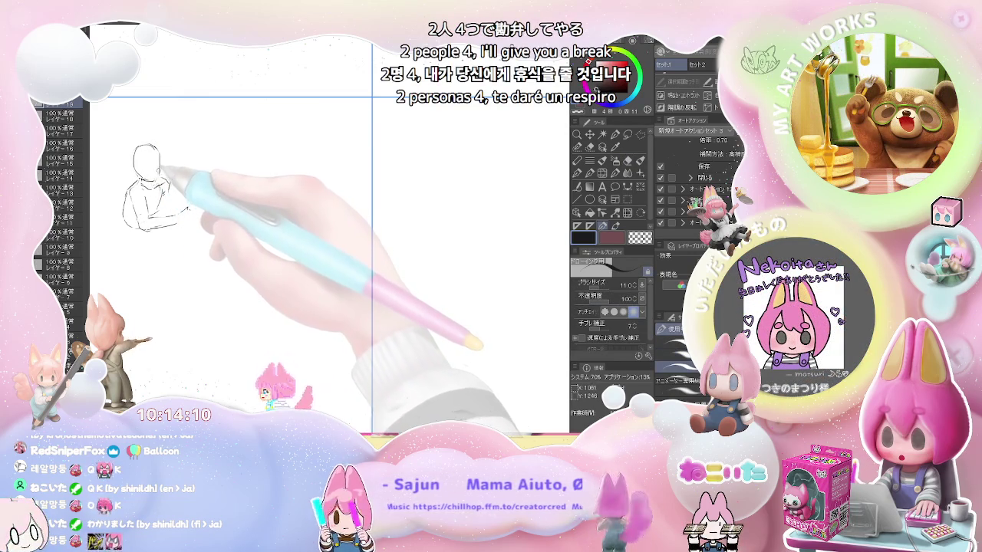
pyautogui.moveTo(158, 178); pyautogui.dragTo(172, 189)
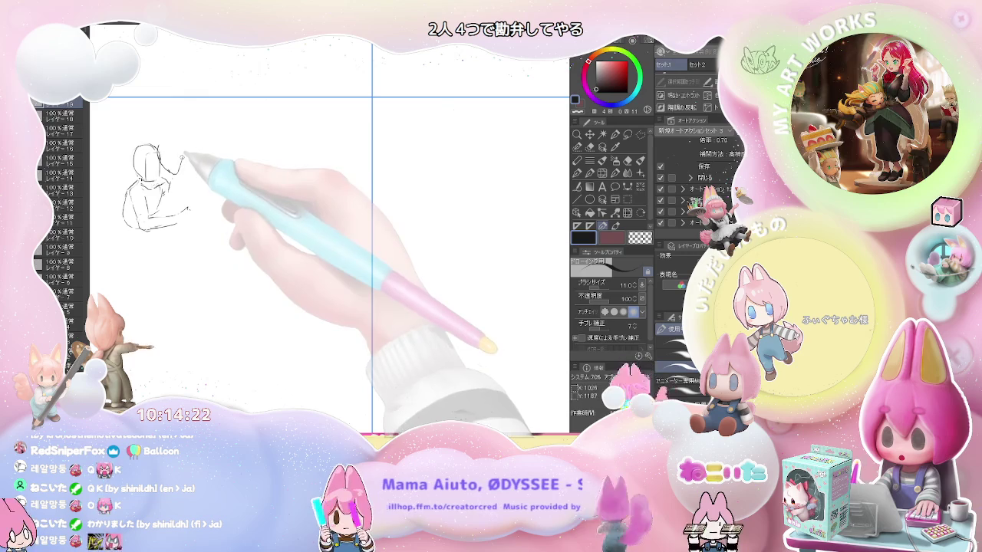
pyautogui.moveTo(163, 145); pyautogui.dragTo(182, 152)
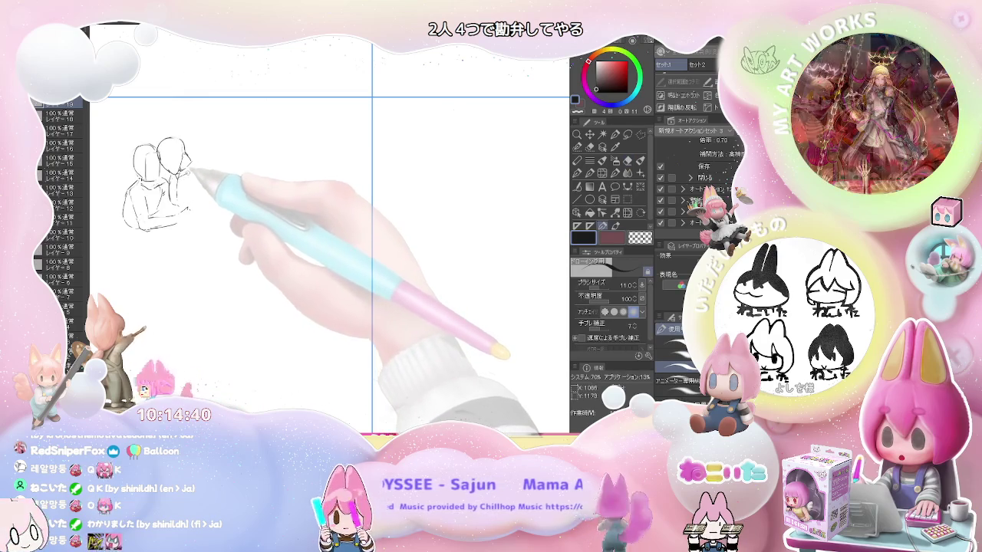
# - Sketch the second figure's shoulder, upper arm and lower arm in pencil
pyautogui.press('e')
pyautogui.press('p')
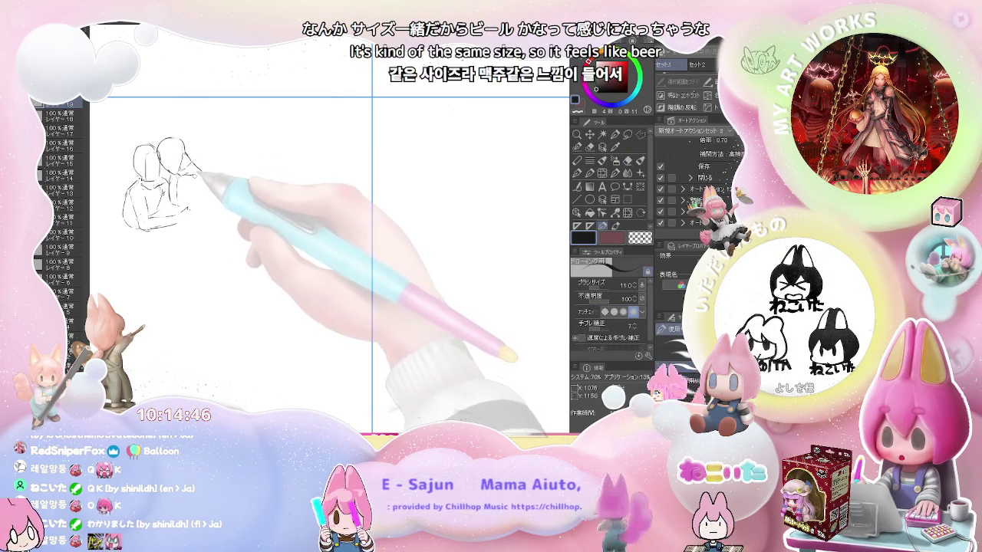
pyautogui.press('e')
pyautogui.press('p')
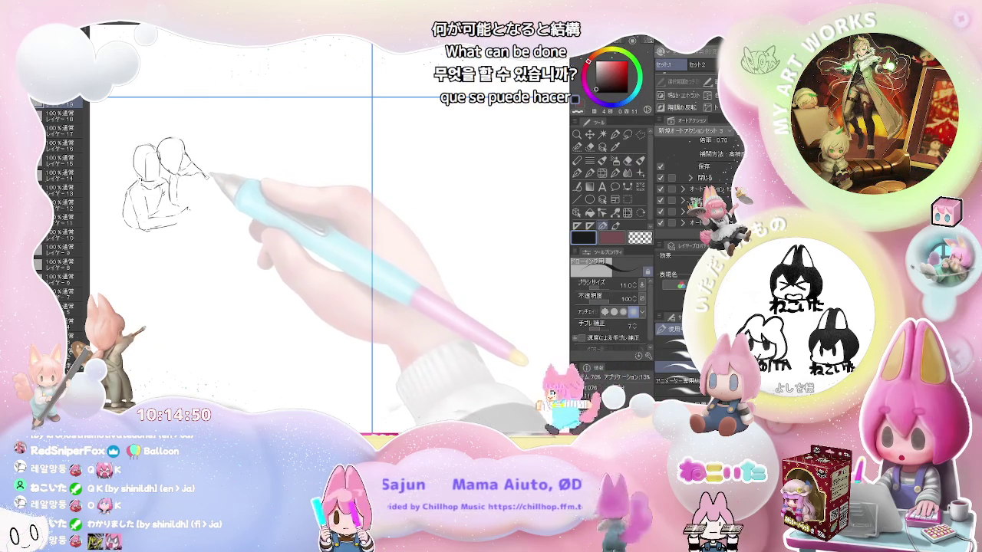
pyautogui.moveTo(201, 172); pyautogui.dragTo(209, 189)
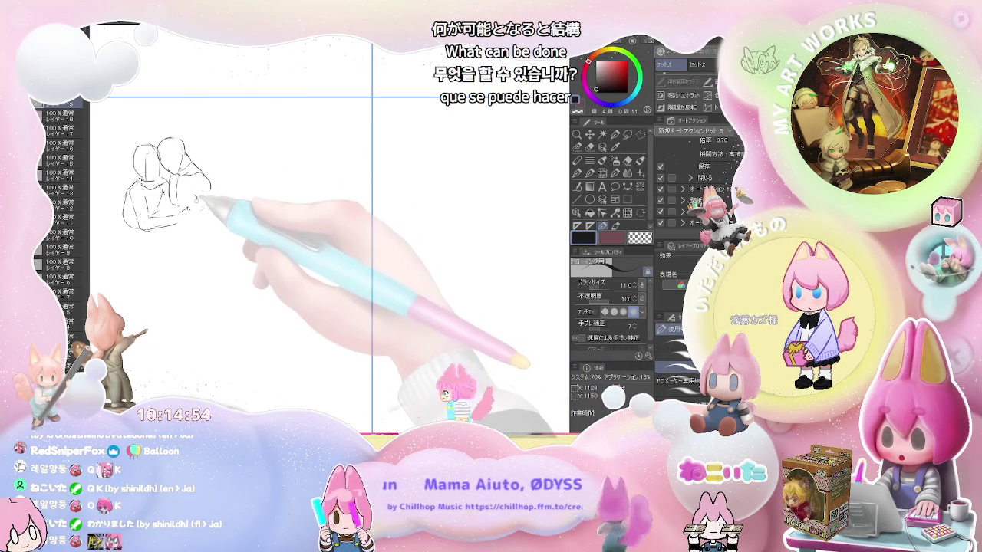
pyautogui.moveTo(197, 195); pyautogui.dragTo(213, 194)
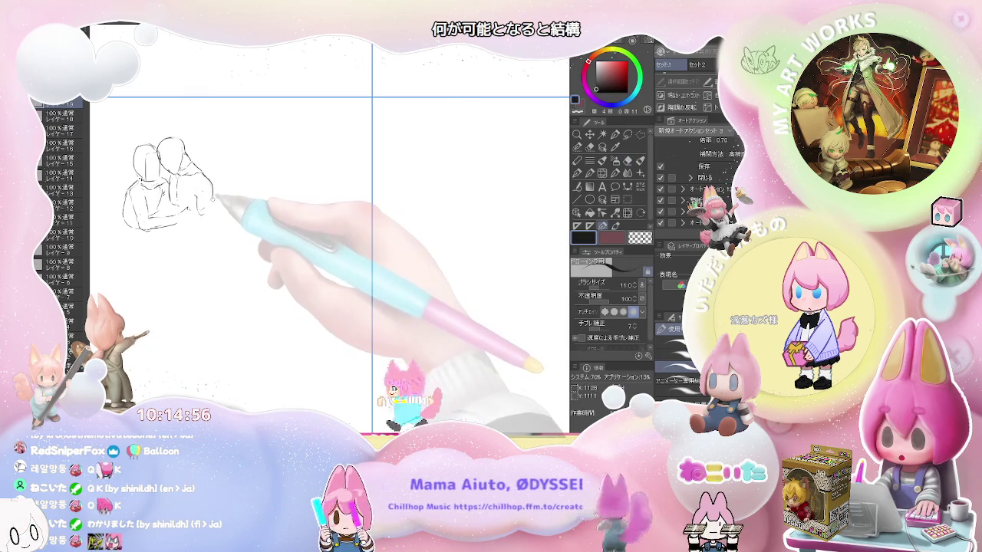
pyautogui.moveTo(213, 201); pyautogui.dragTo(201, 211)
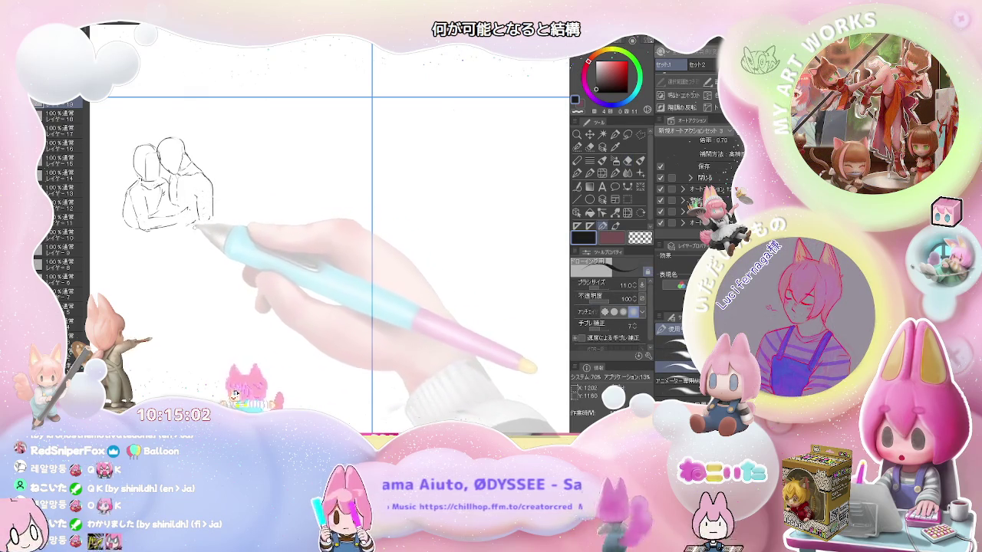
# - Refine the second figure's arms wrapping around the pair, alternating eraser and pencil
pyautogui.press('e')
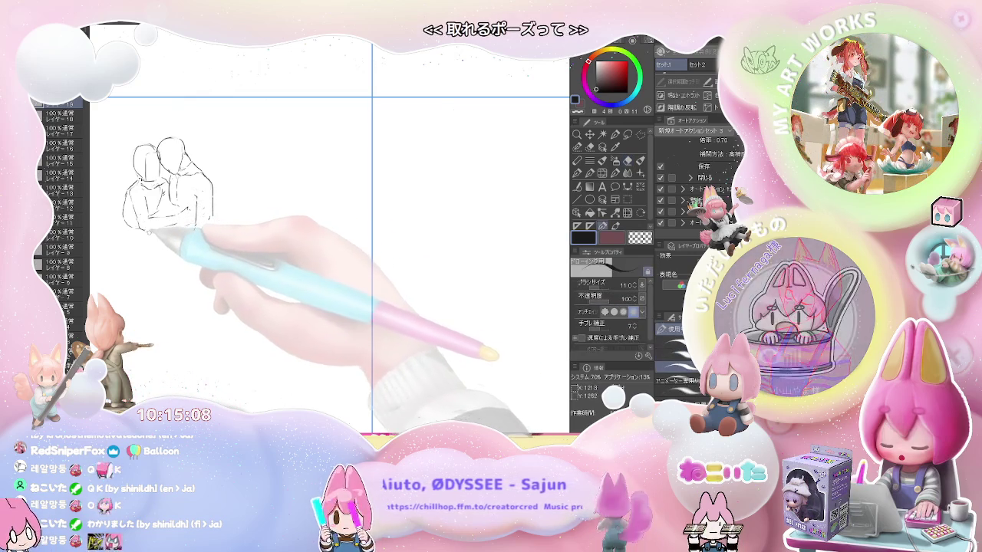
pyautogui.press('p')
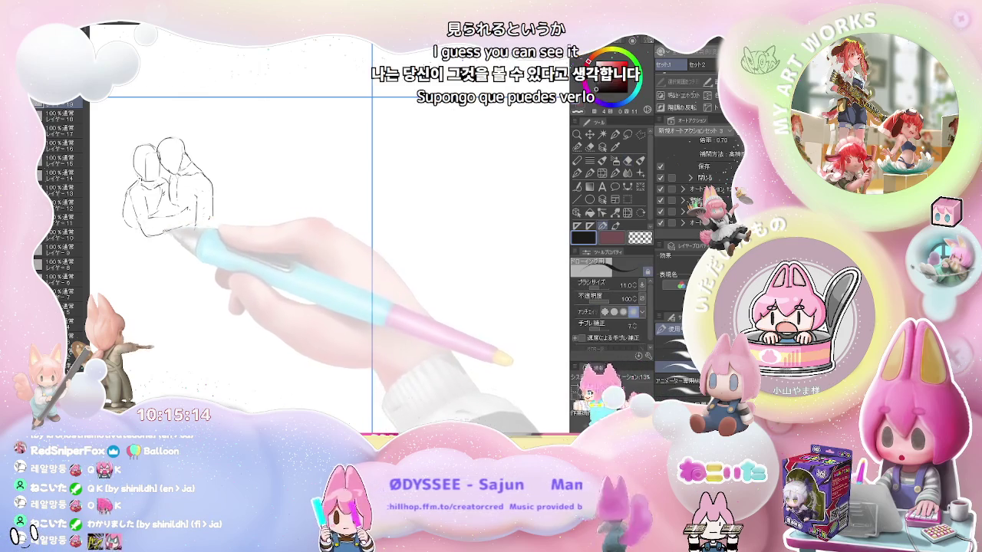
pyautogui.press('e')
pyautogui.press('p')
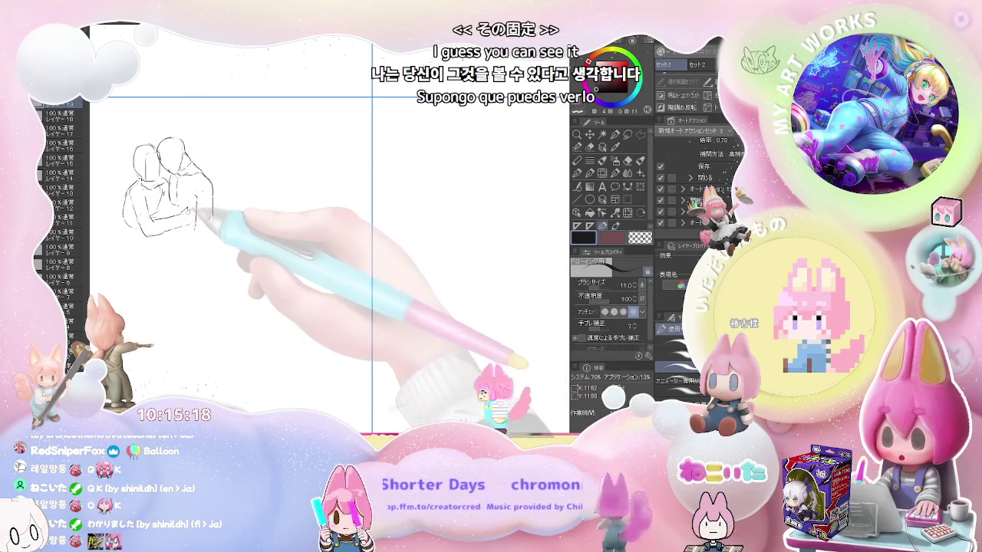
pyautogui.press('e')
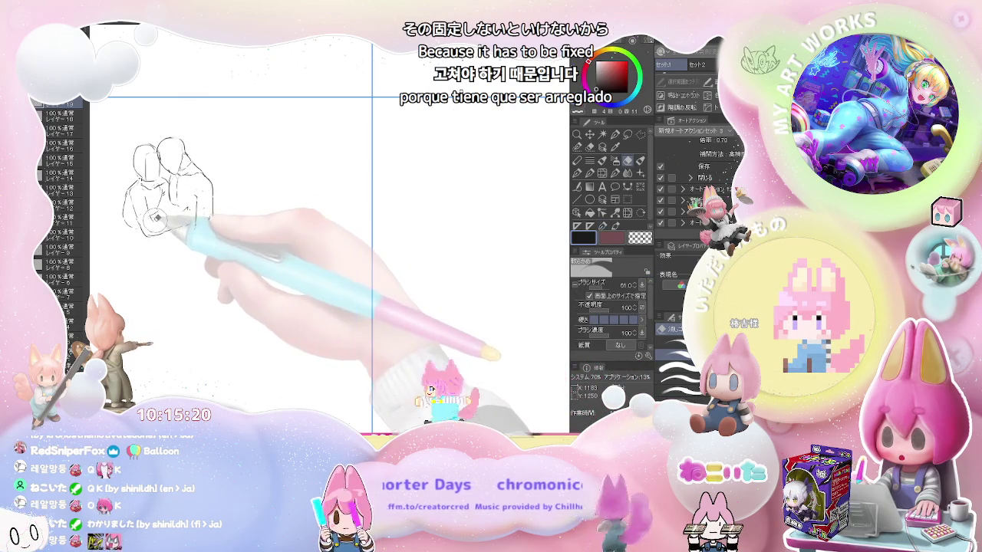
pyautogui.press('p')
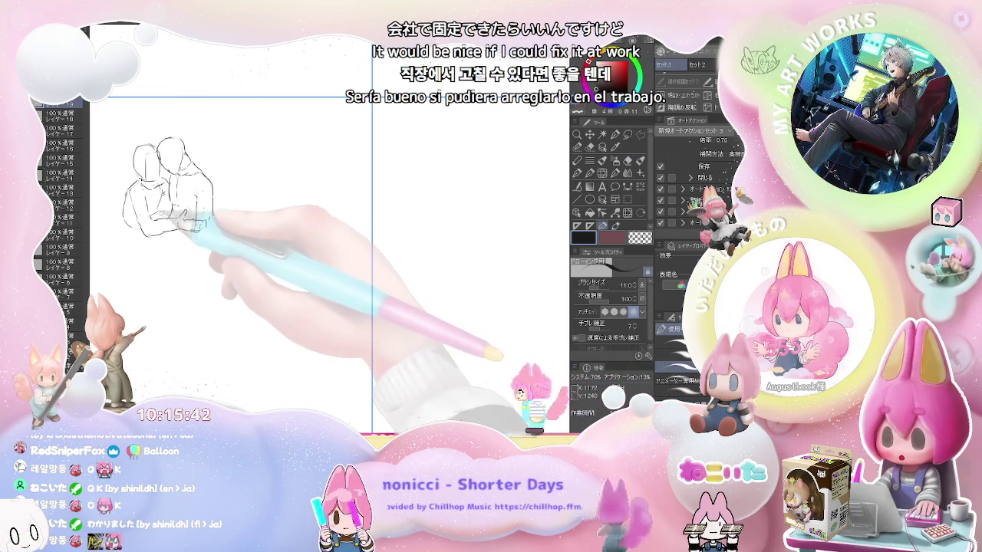
pyautogui.press('e')
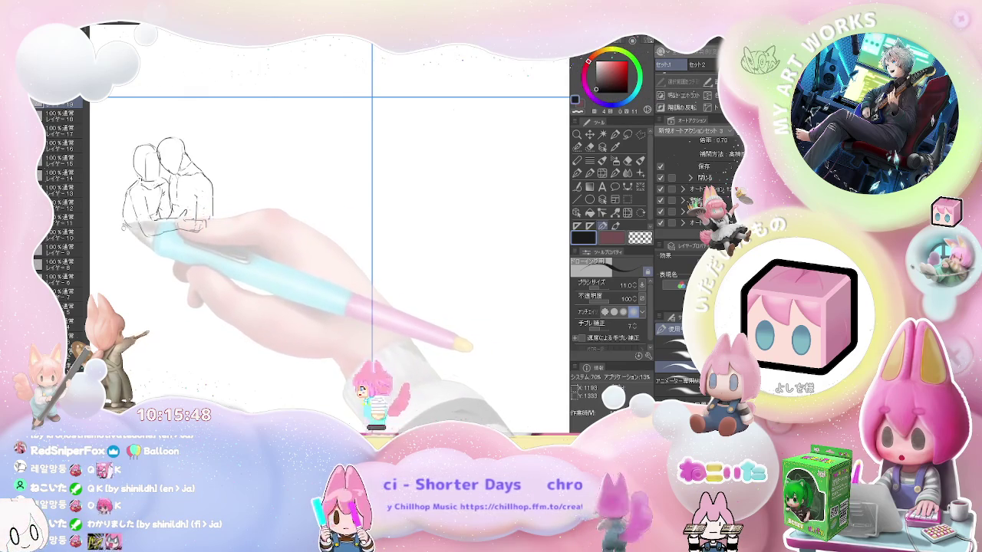
# - Extend the left figure's side and draw the pair's wrapped arms and lower-body lines
pyautogui.moveTo(124, 225); pyautogui.dragTo(127, 248)
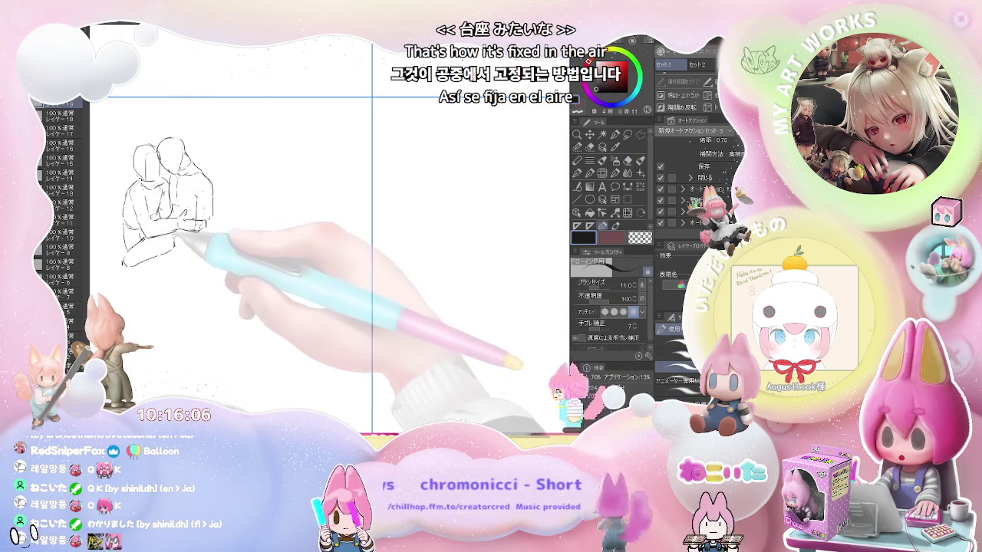
pyautogui.press('e')
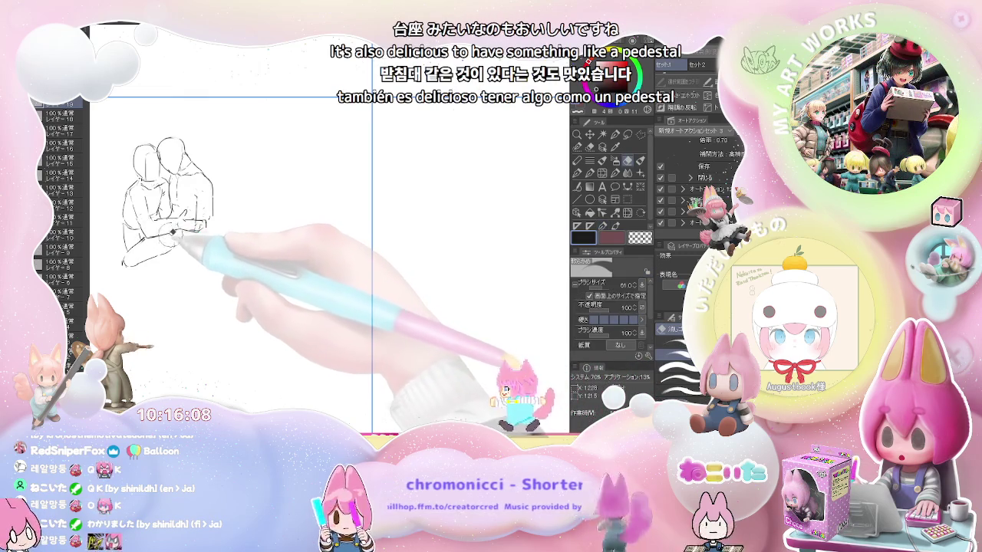
pyautogui.press('p')
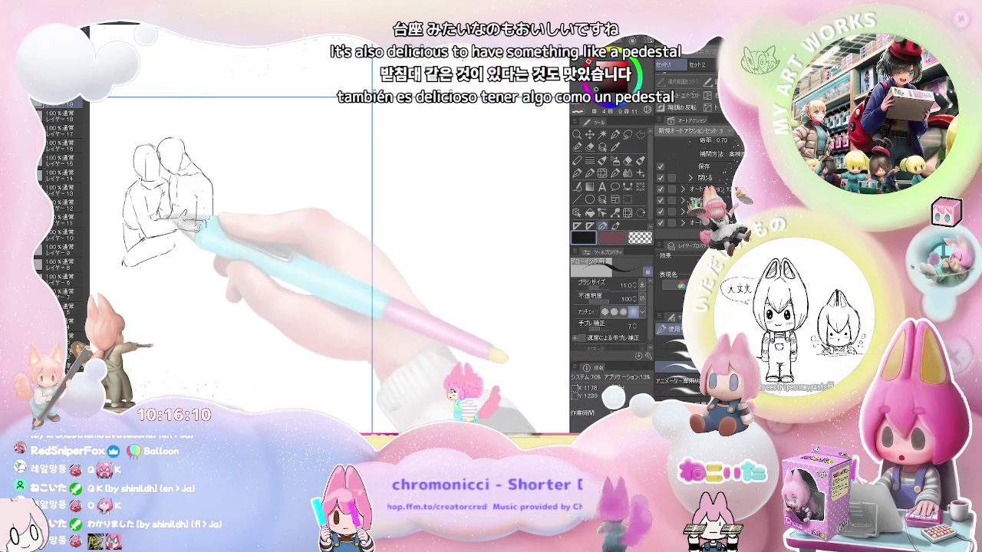
pyautogui.press('e')
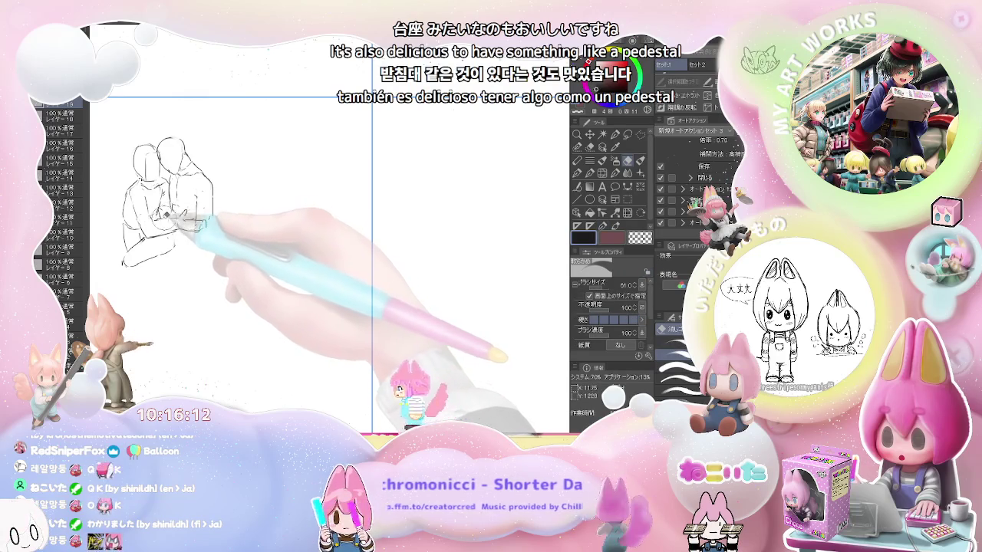
pyautogui.press('p')
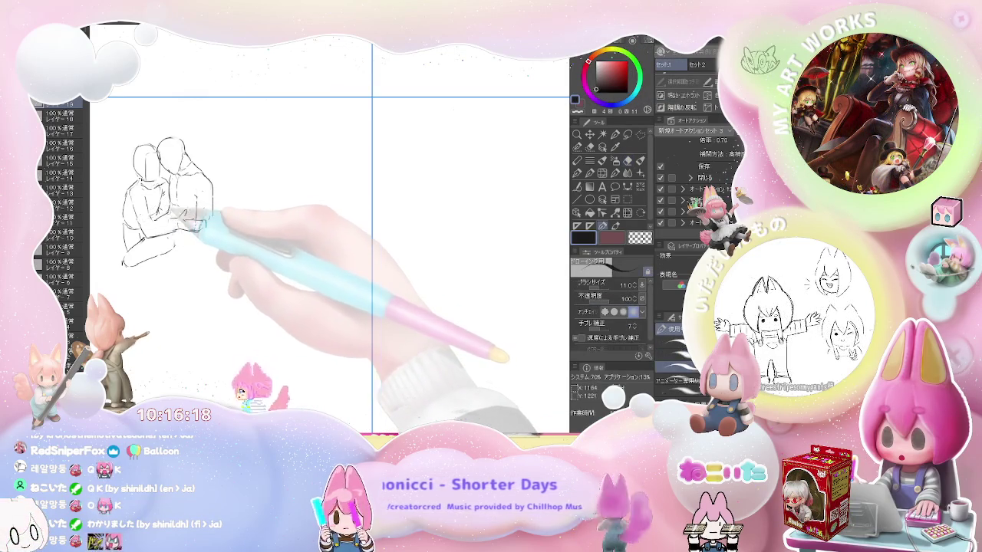
pyautogui.moveTo(157, 219)
pyautogui.mouseDown()
pyautogui.moveTo(207, 215)
pyautogui.moveTo(201, 229)
pyautogui.mouseUp()
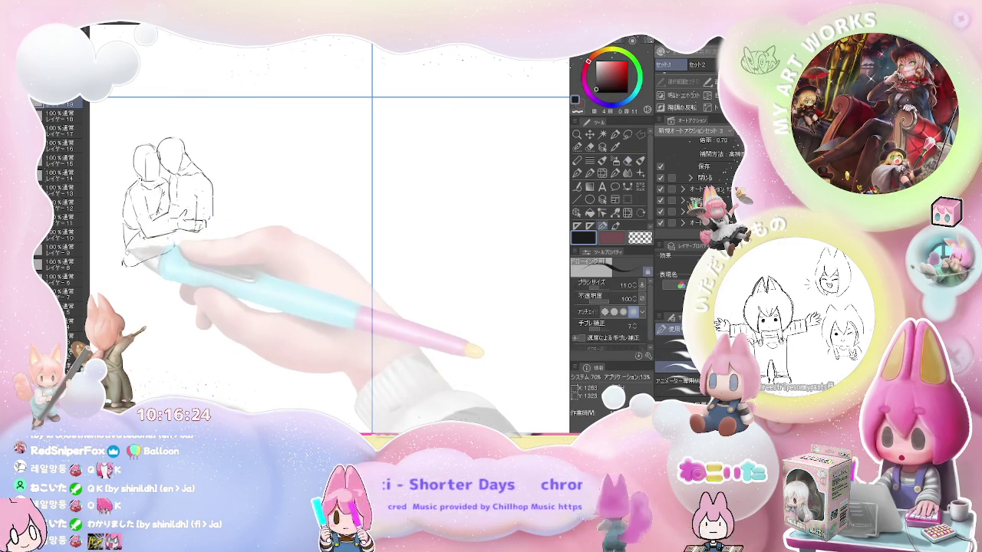
pyautogui.moveTo(134, 247)
pyautogui.mouseDown()
pyautogui.moveTo(175, 242)
pyautogui.moveTo(143, 259)
pyautogui.mouseUp()
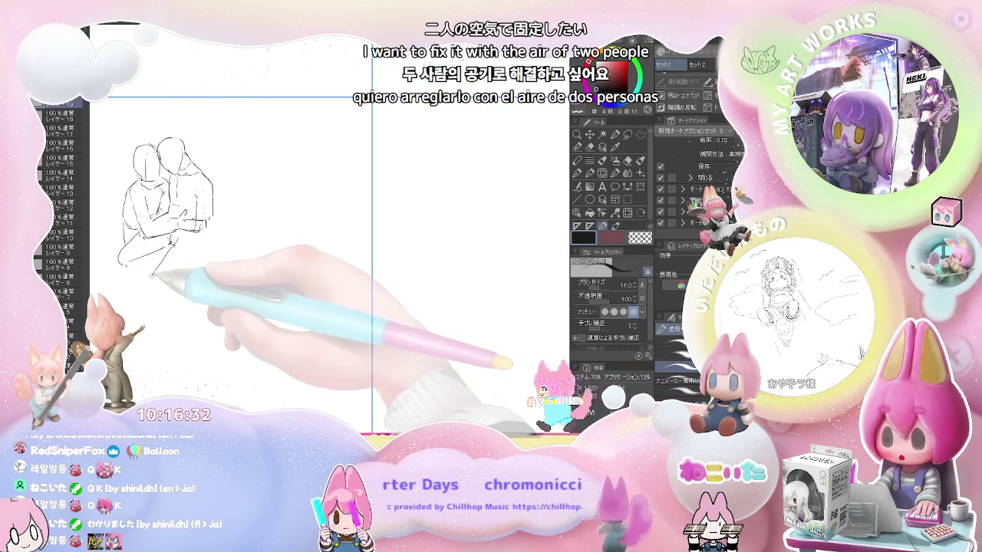
# - Sketch the figures' bent legs at lower left, cleaning them up with the eraser
pyautogui.press('e')
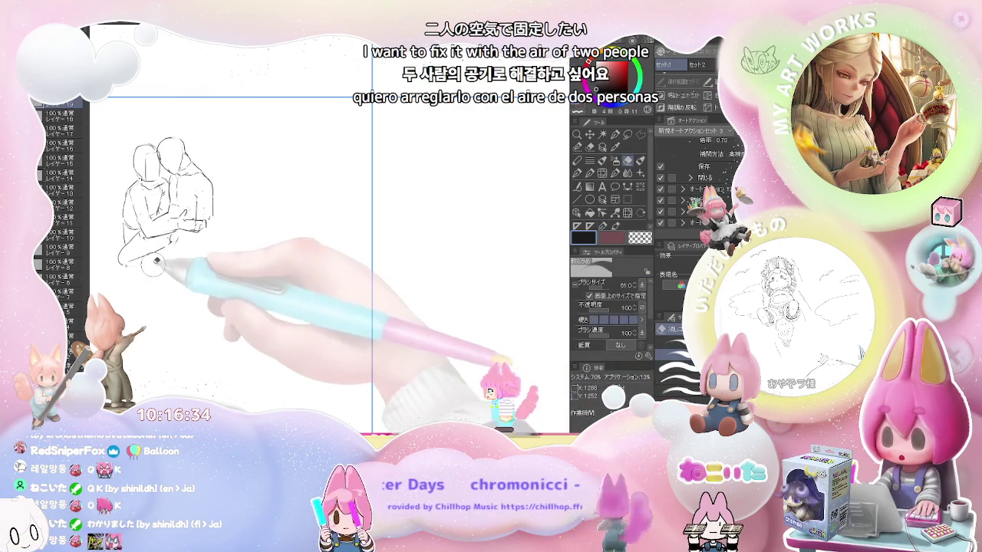
pyautogui.press('p')
pyautogui.moveTo(153, 264)
pyautogui.mouseDown()
pyautogui.moveTo(143, 289)
pyautogui.moveTo(193, 260)
pyautogui.mouseUp()
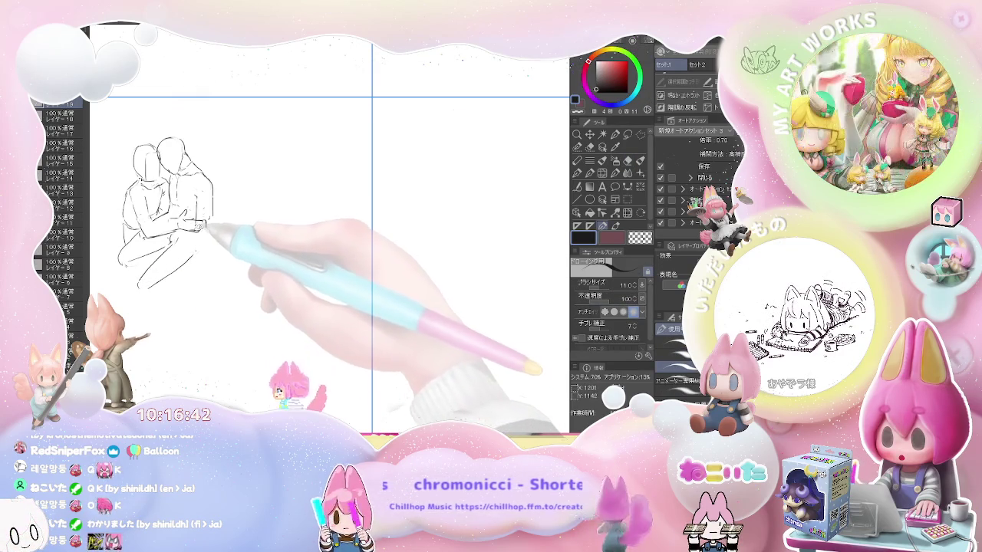
pyautogui.press('e')
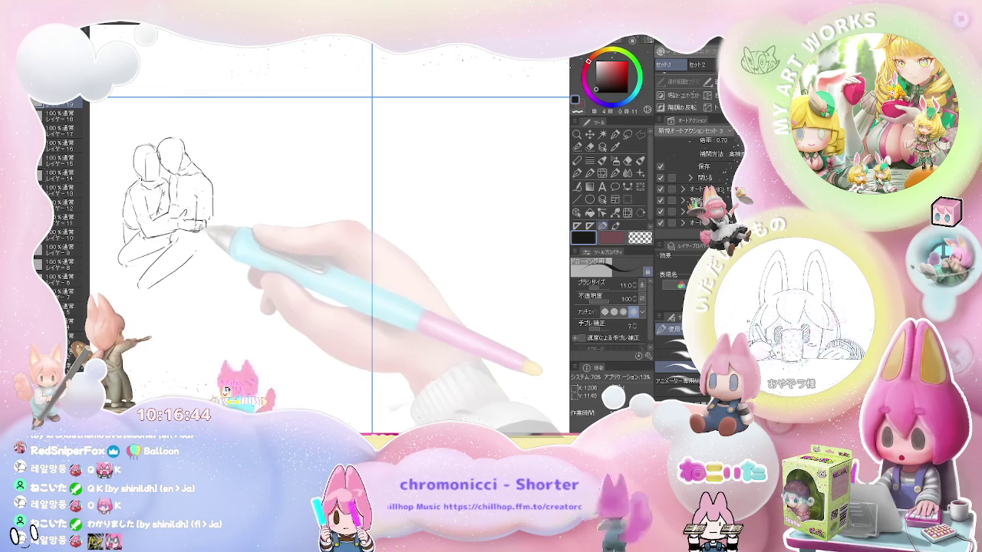
pyautogui.press('p')
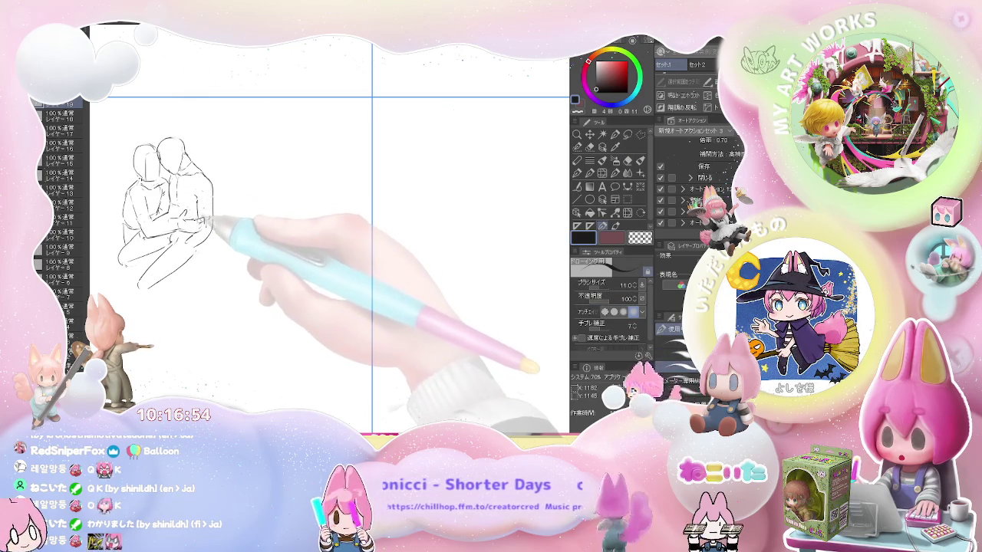
pyautogui.press('e')
pyautogui.press('p')
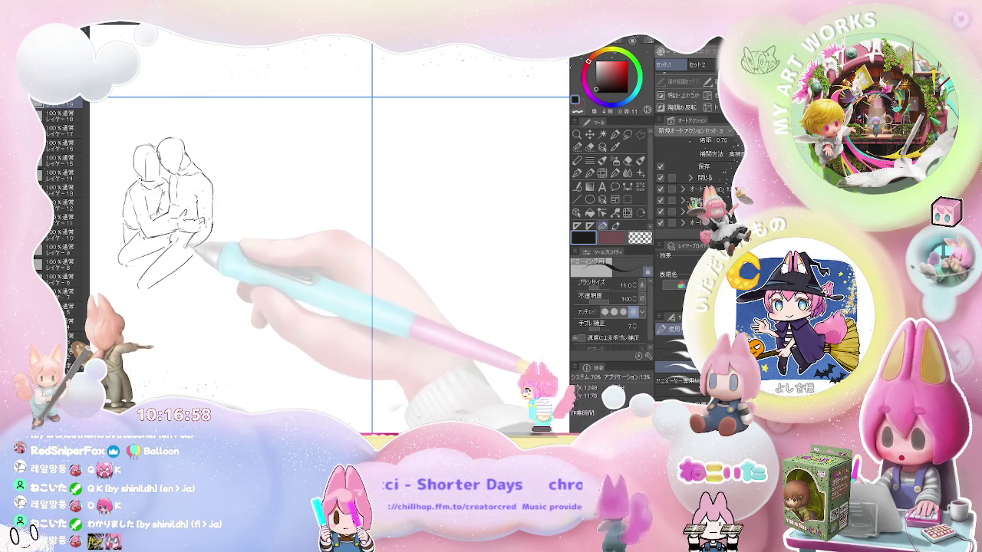
pyautogui.press('e')
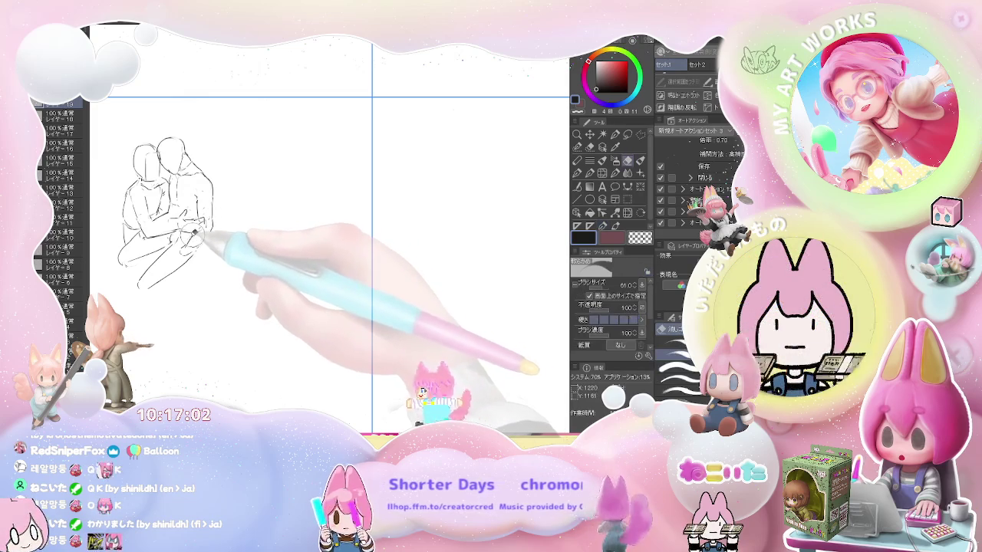
pyautogui.press('p')
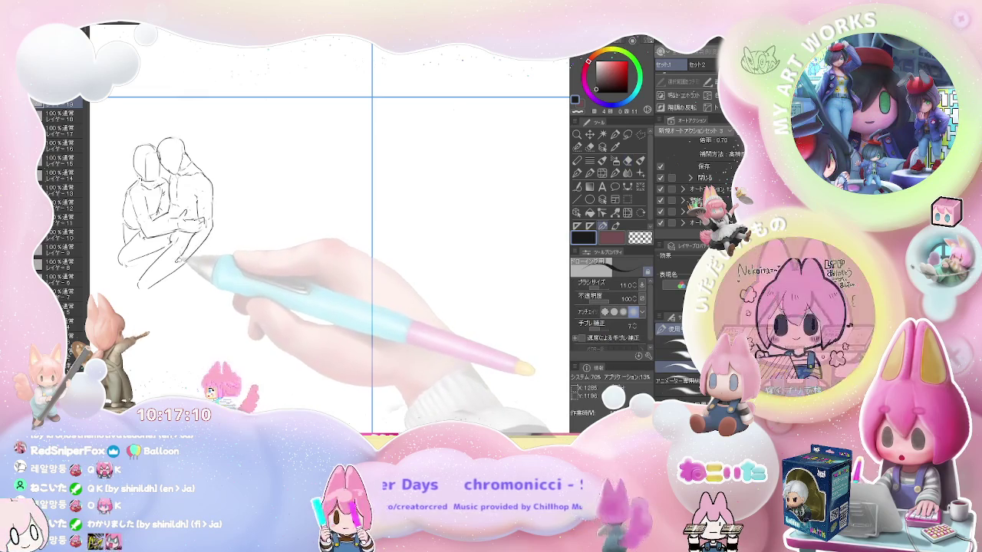
# - Erase stray lines on the left head and redraw the left figure's back and arm outline
pyautogui.press('e')
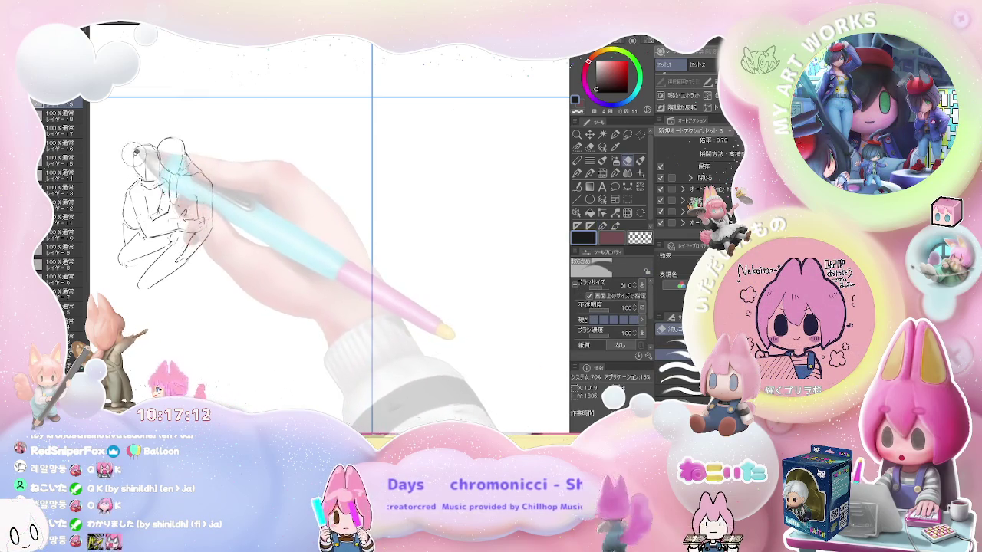
pyautogui.moveTo(126, 146); pyautogui.dragTo(146, 161)
pyautogui.press('p')
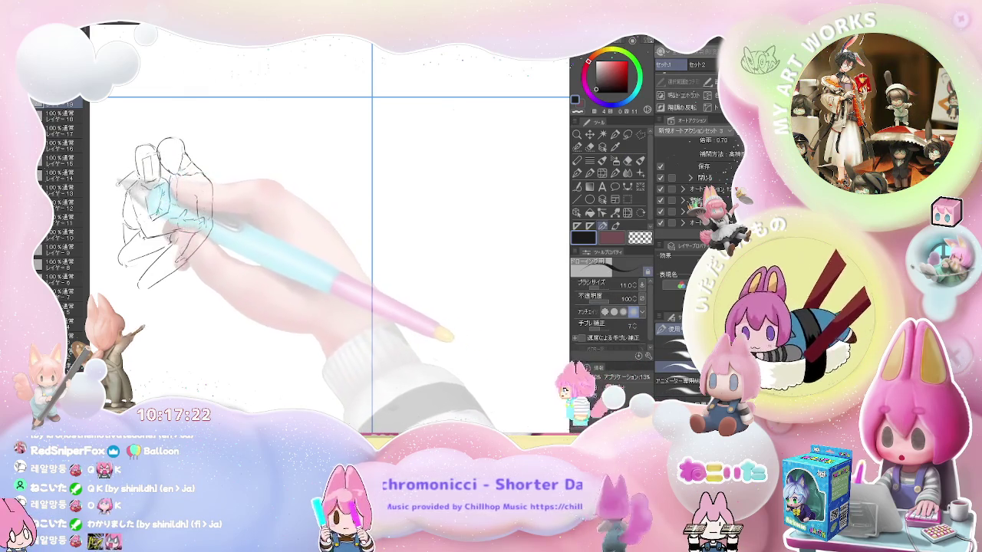
pyautogui.moveTo(113, 194); pyautogui.dragTo(128, 175)
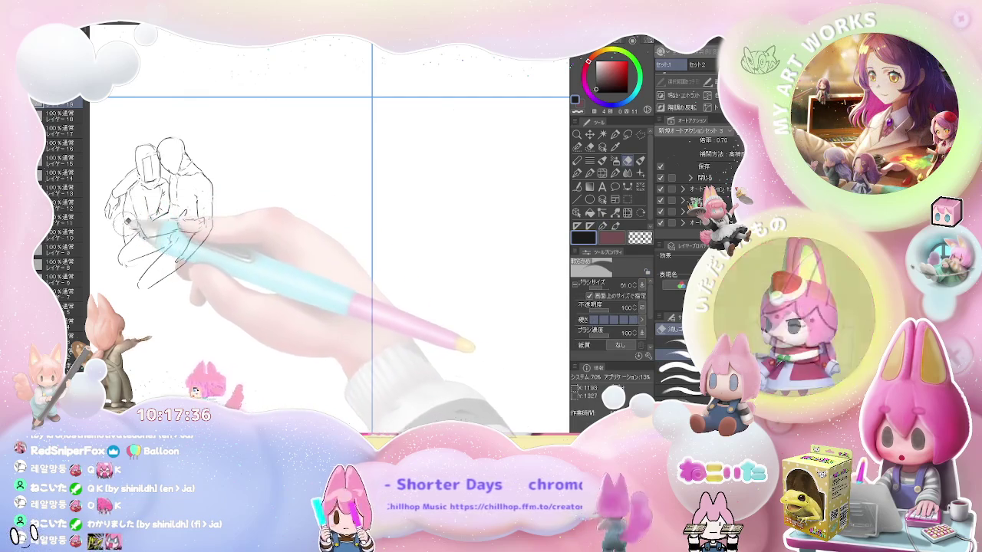
# - Add short lower-leg strokes and extend the pair's legs further down
pyautogui.press('e')
pyautogui.press('p')
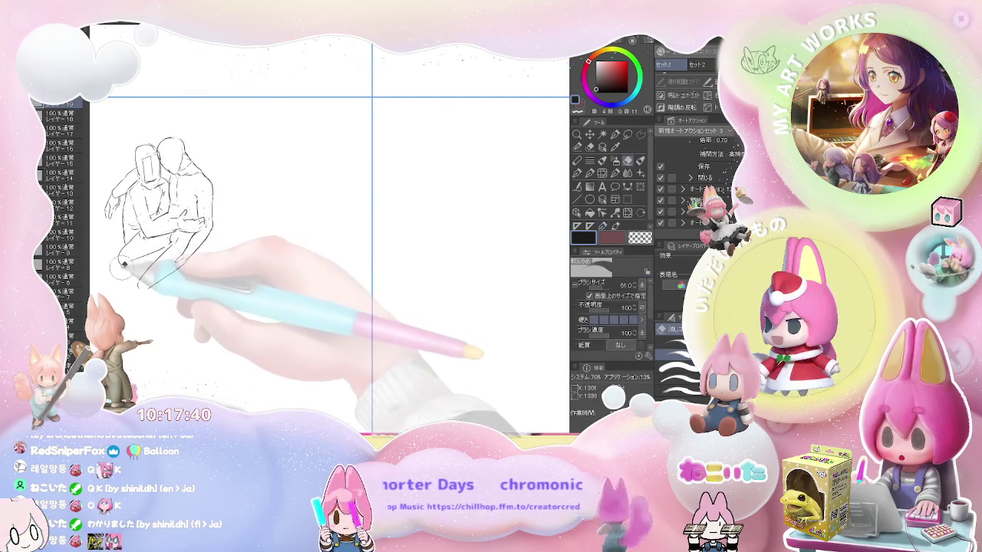
pyautogui.moveTo(123, 270); pyautogui.dragTo(157, 282)
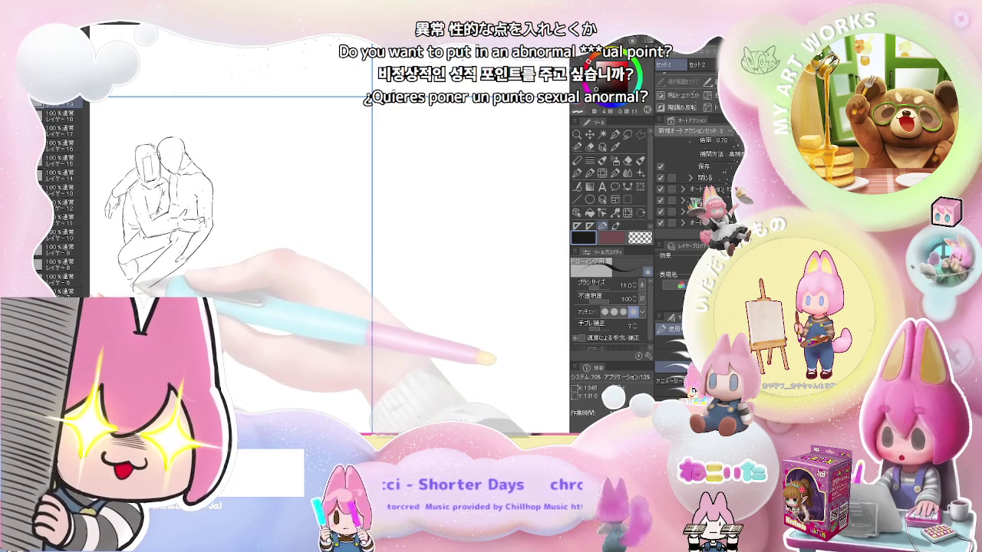
pyautogui.press('e')
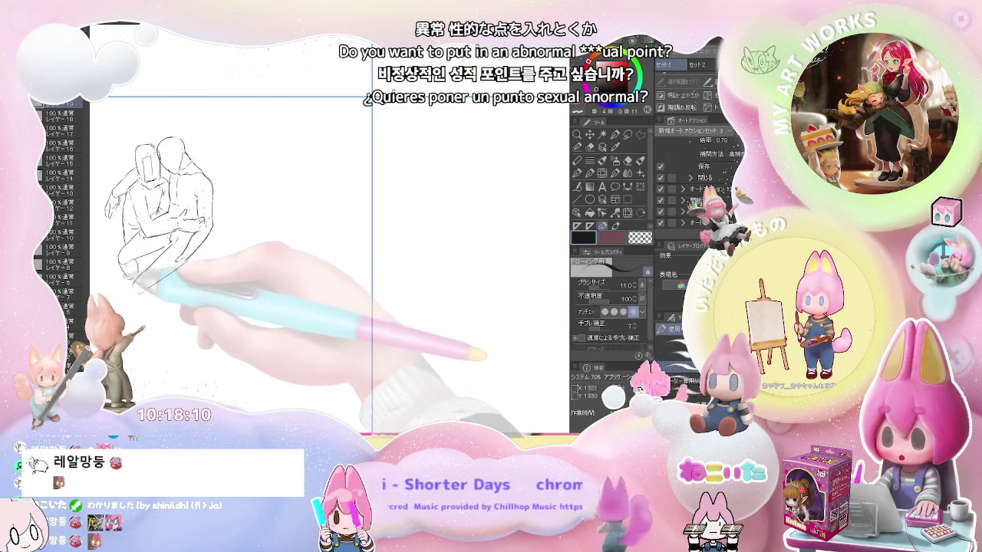
pyautogui.press('p')
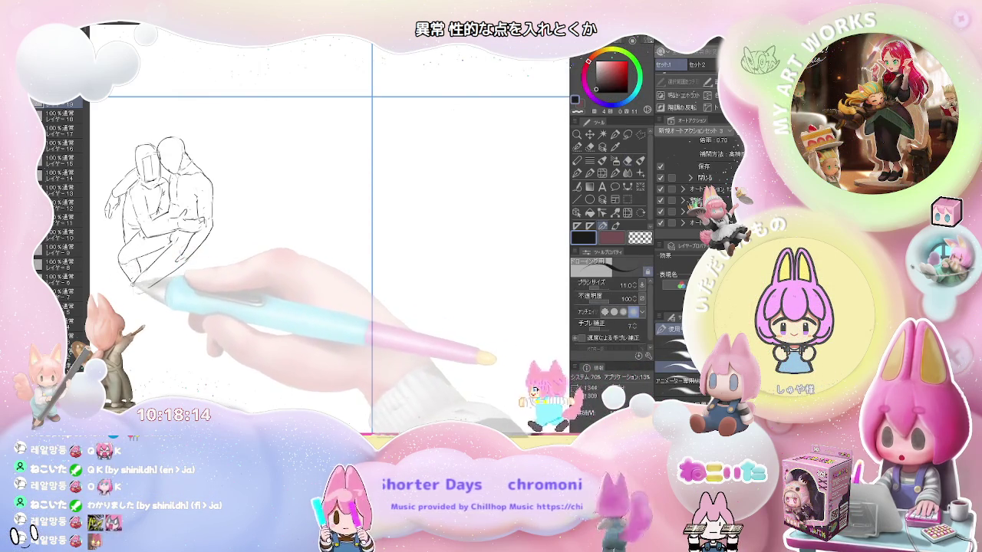
pyautogui.moveTo(137, 289); pyautogui.dragTo(147, 324)
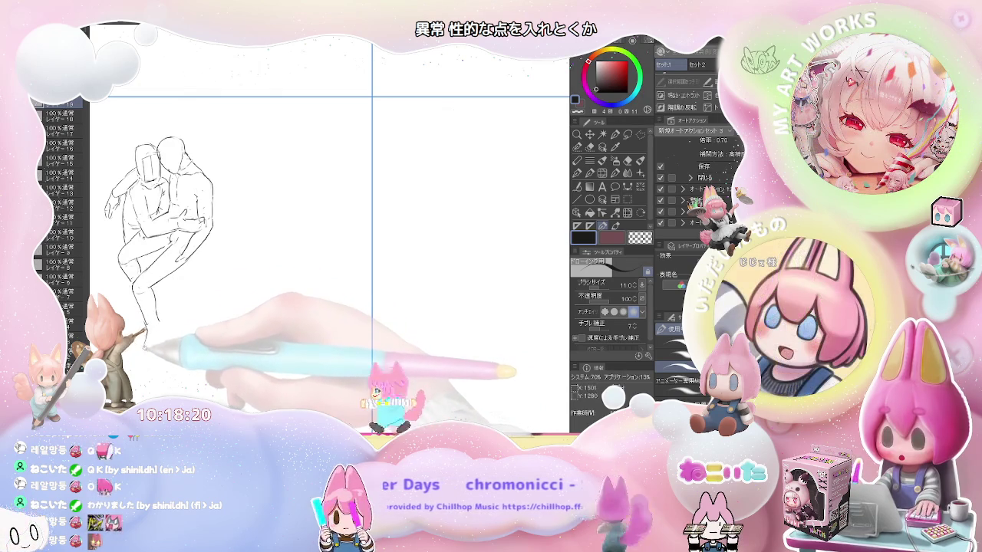
# - Draw both figures' lower legs and feet, switching between pen and eraser to refine them
pyautogui.press('e')
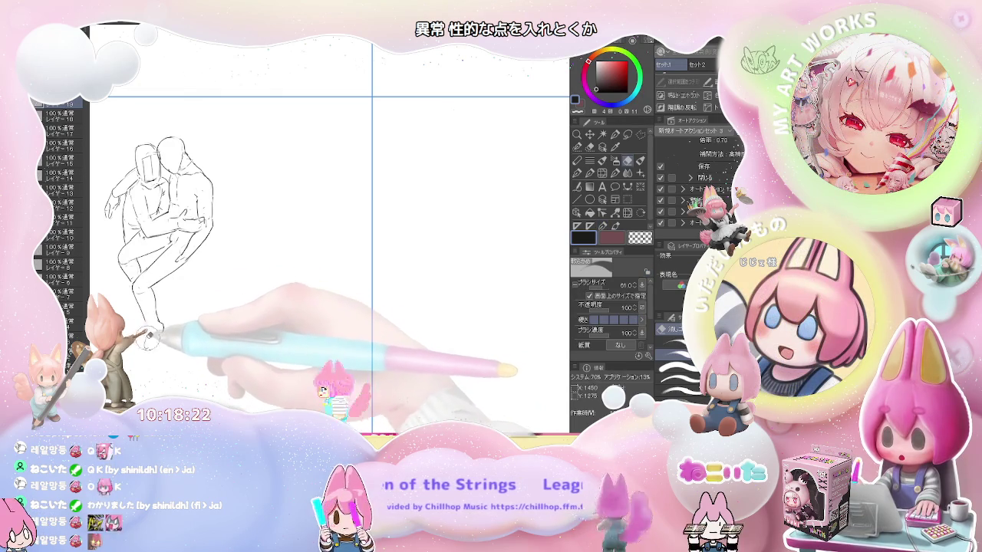
pyautogui.press('p')
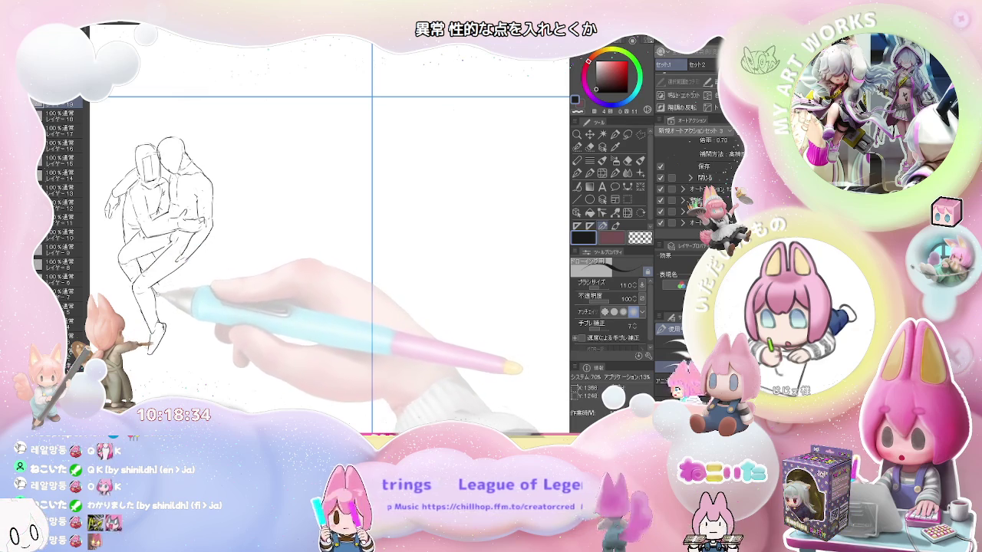
pyautogui.press('e')
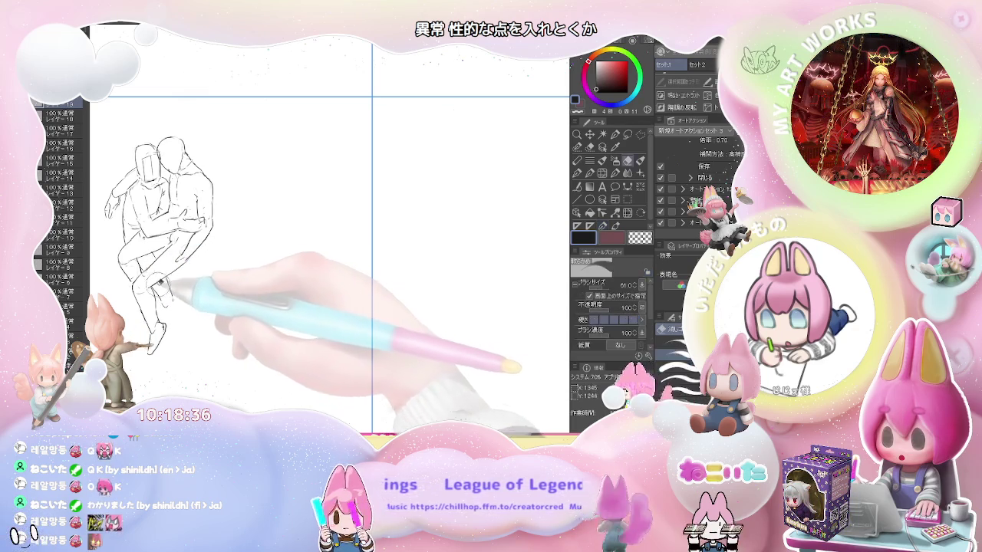
pyautogui.press('p')
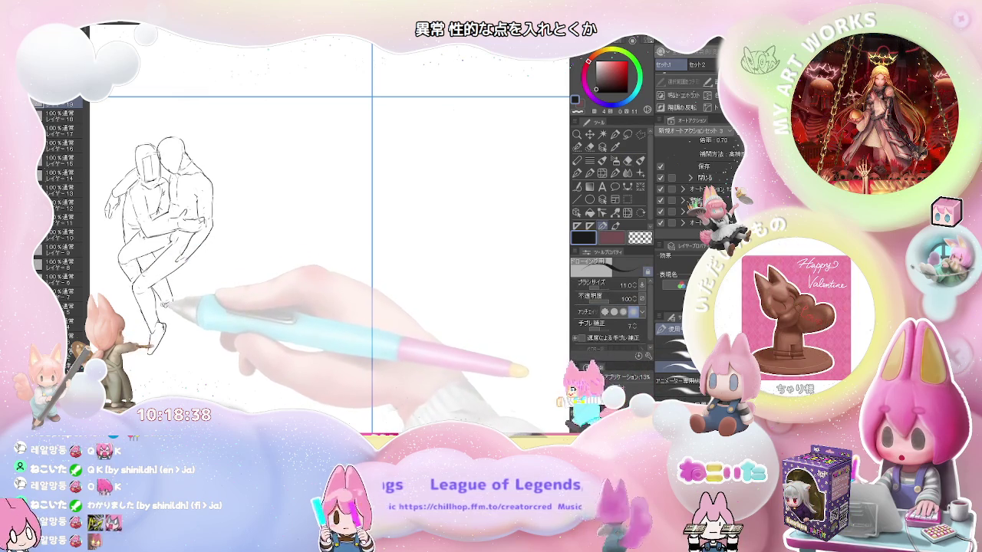
pyautogui.press('e')
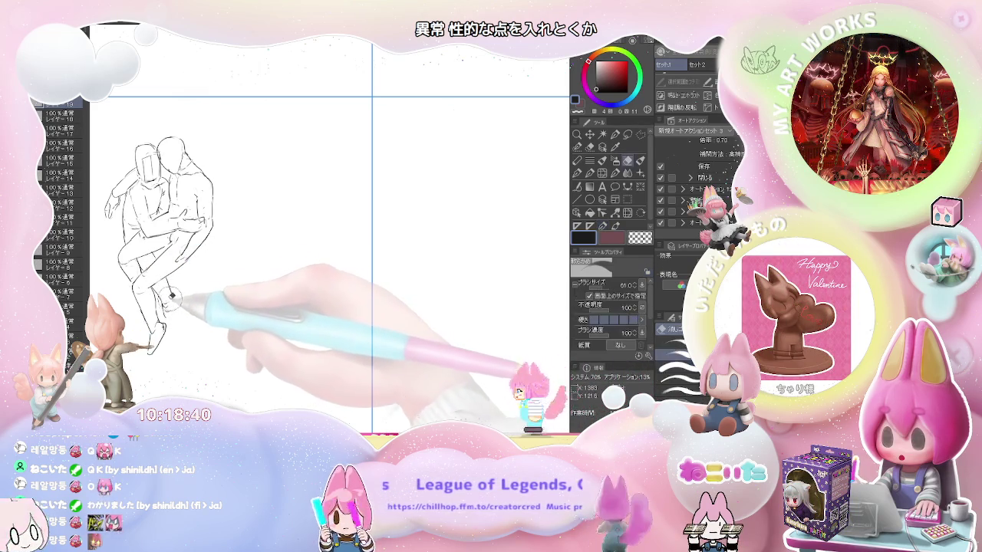
pyautogui.press('p')
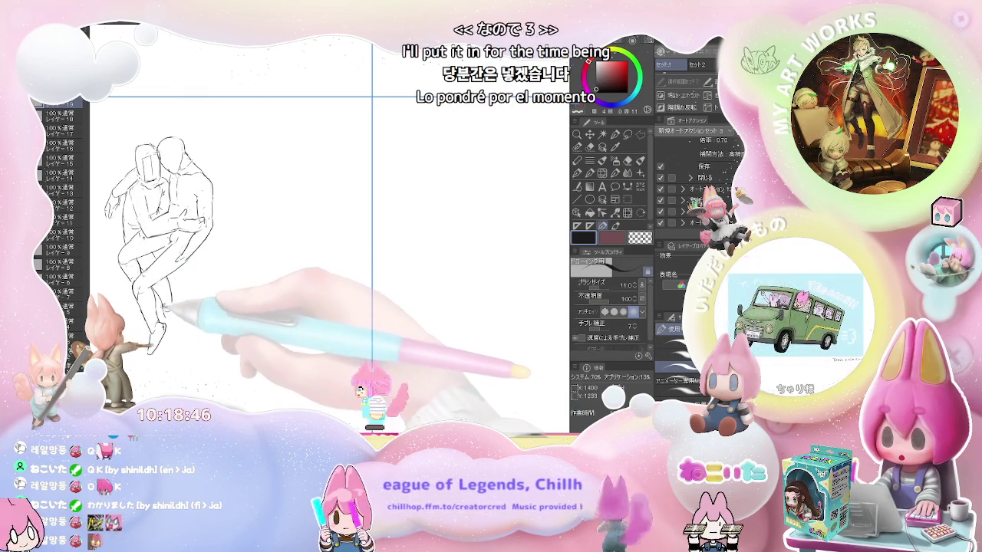
pyautogui.press('e')
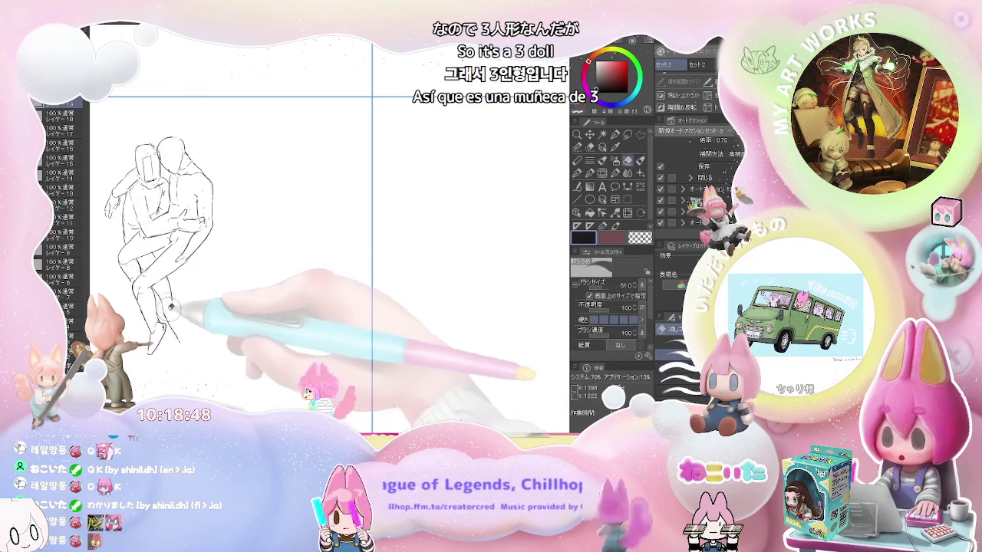
pyautogui.press('p')
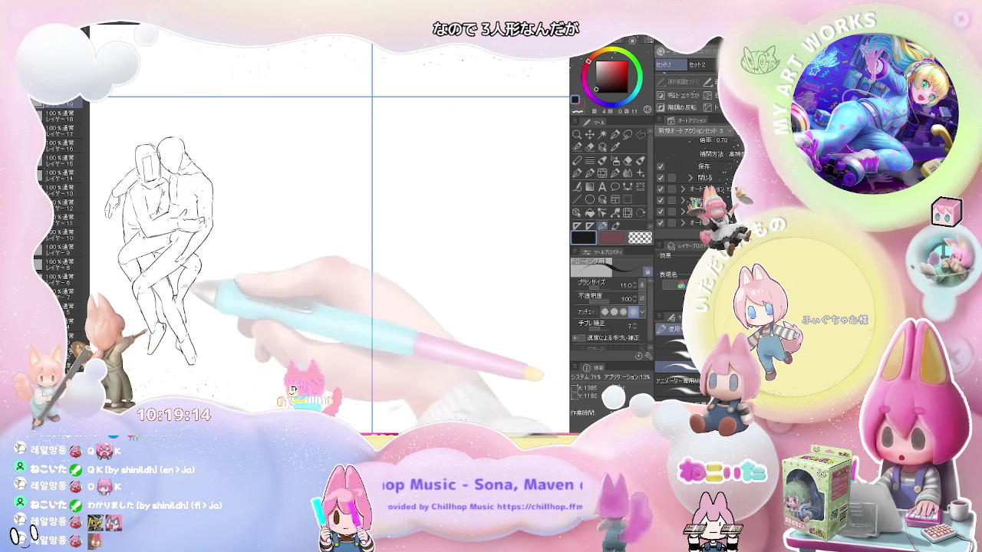
# - Touch up the embracing pair's pencil lines, alternating between the Eraser and pencil
pyautogui.press('e')
pyautogui.press('p')
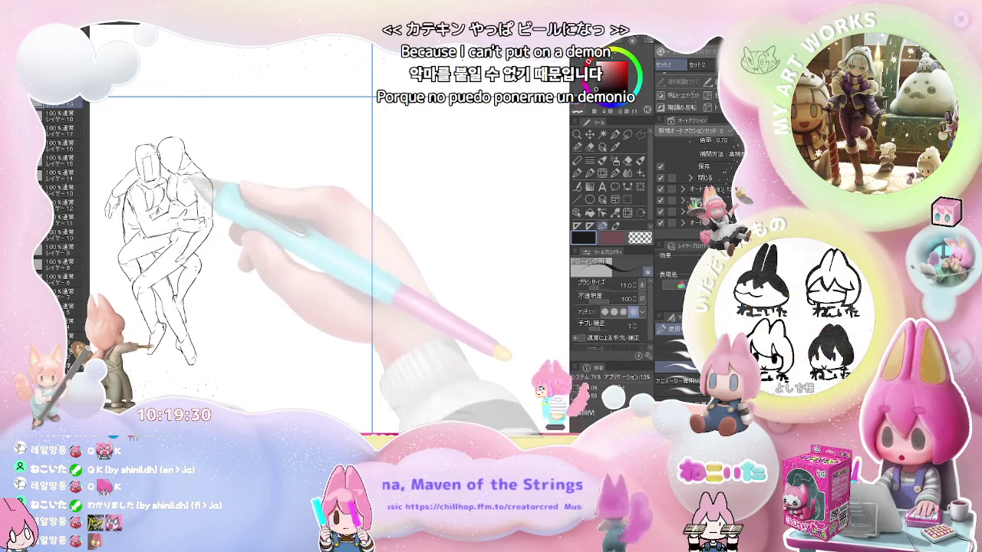
pyautogui.press('e')
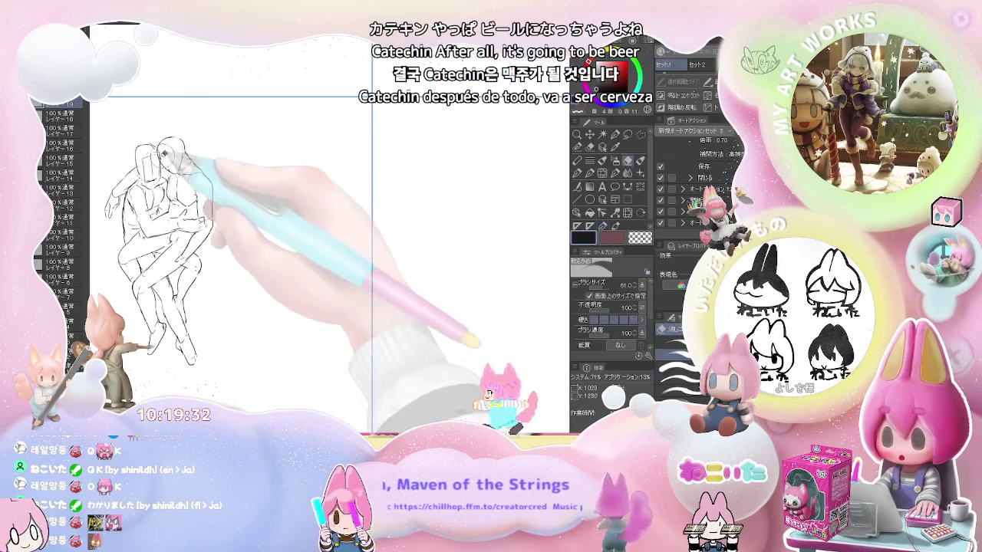
pyautogui.press('p')
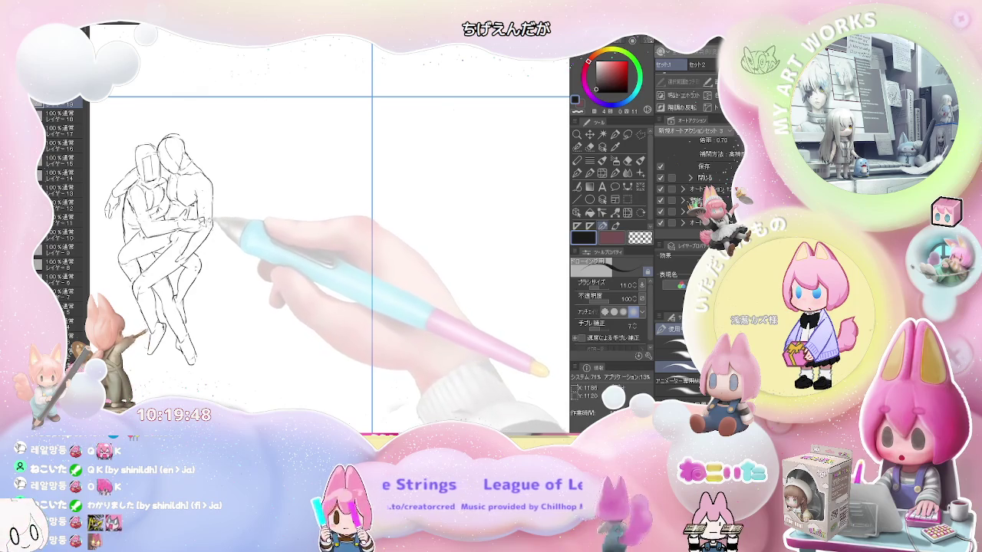
pyautogui.press('e')
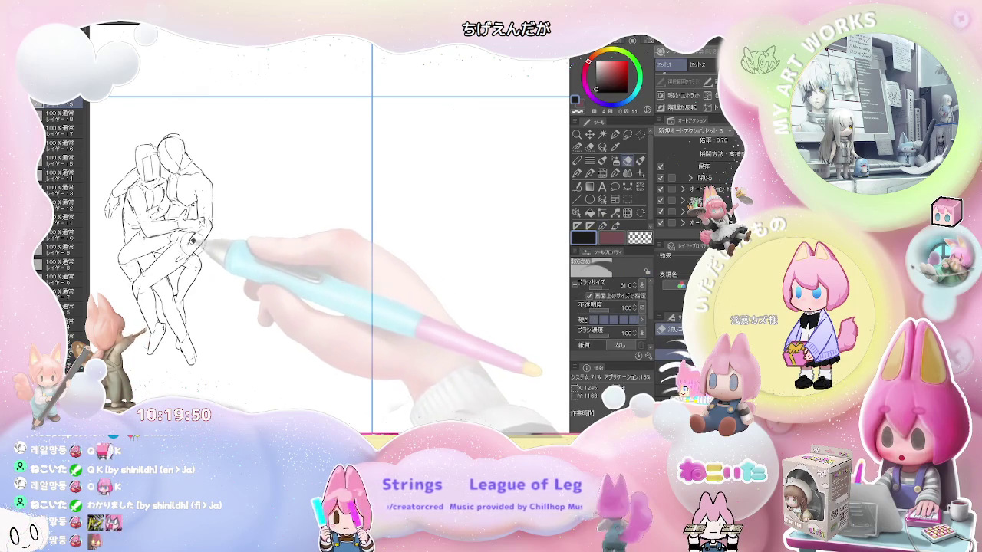
pyautogui.press('p')
# - Finish the last eraser and pencil corrections on the embracing pose, then zoom out
pyautogui.press('e')
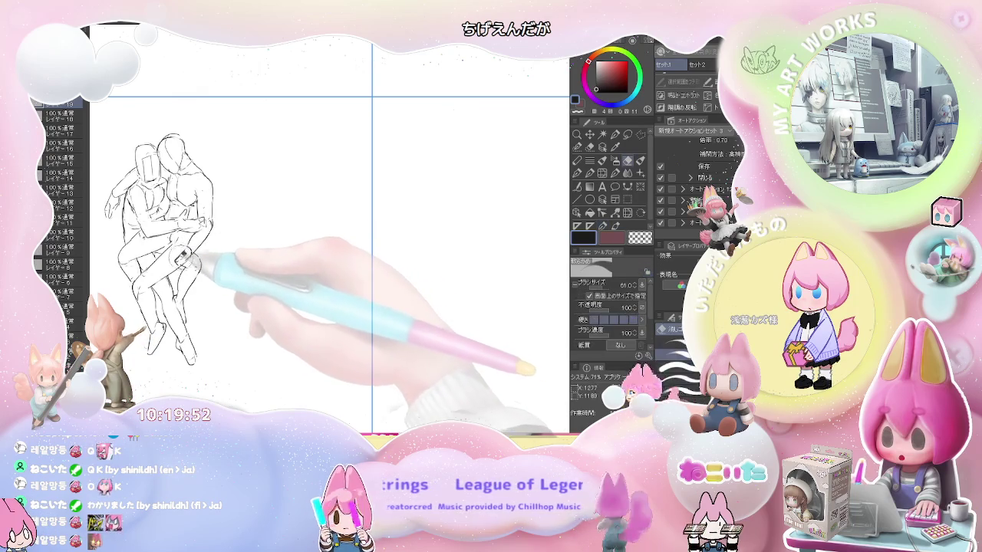
pyautogui.press('p')
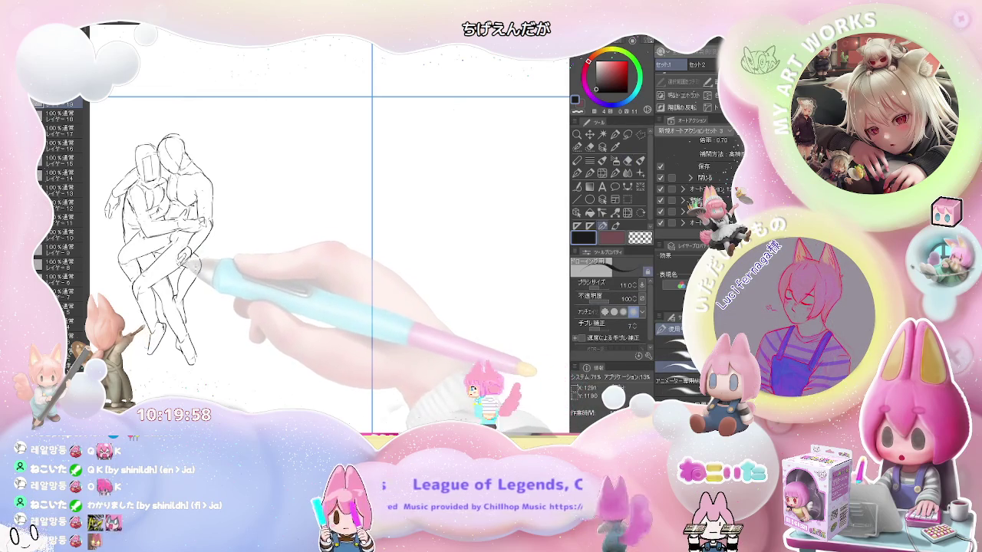
pyautogui.press('e')
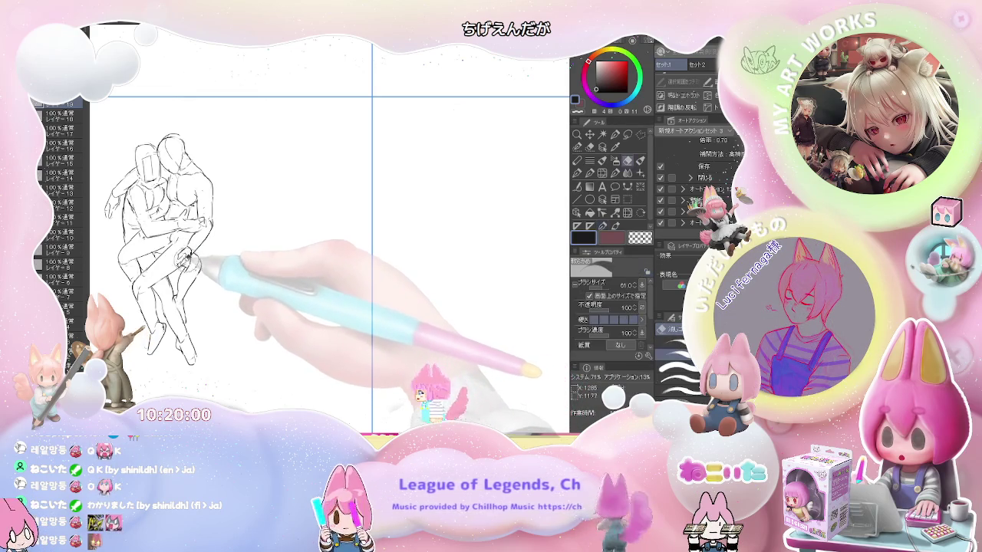
pyautogui.press('p')
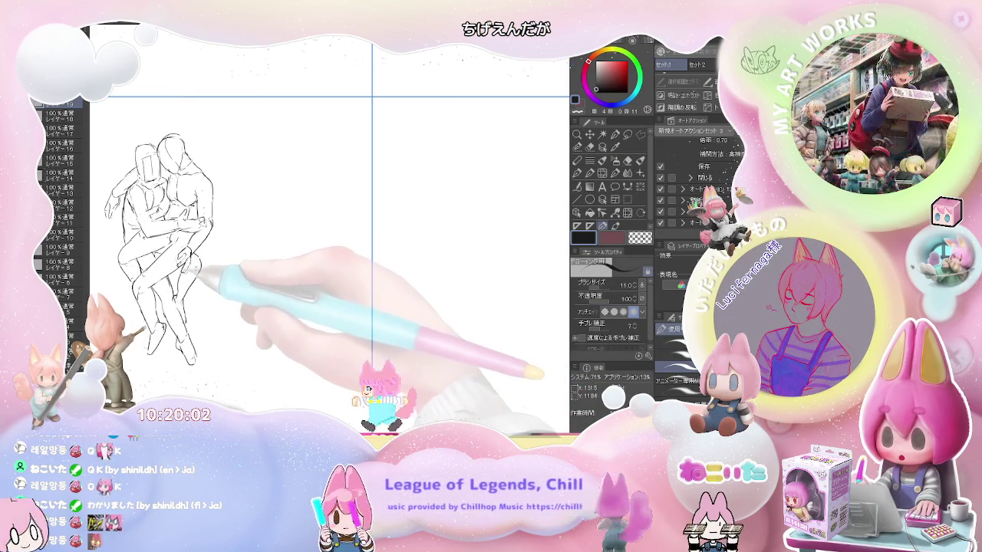
pyautogui.press('e')
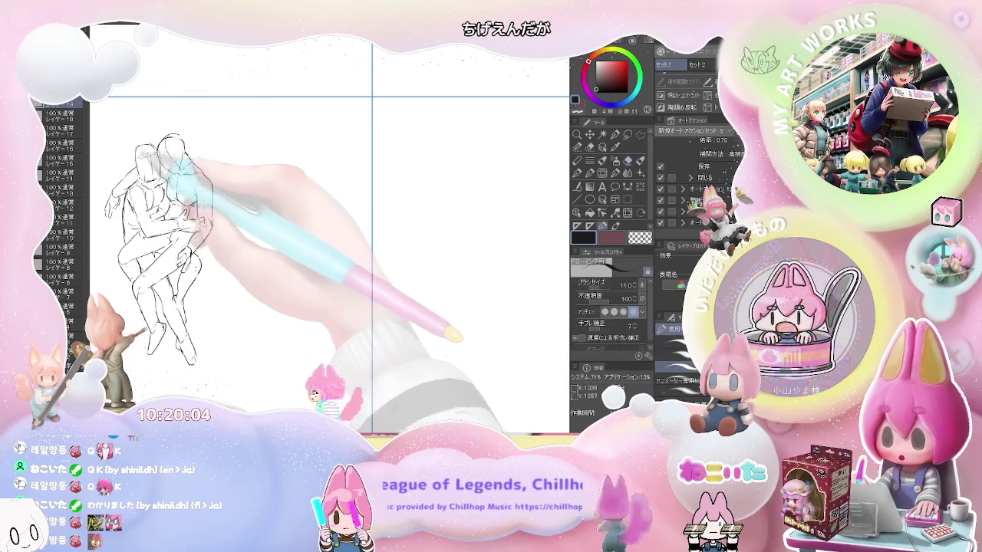
pyautogui.press('p')
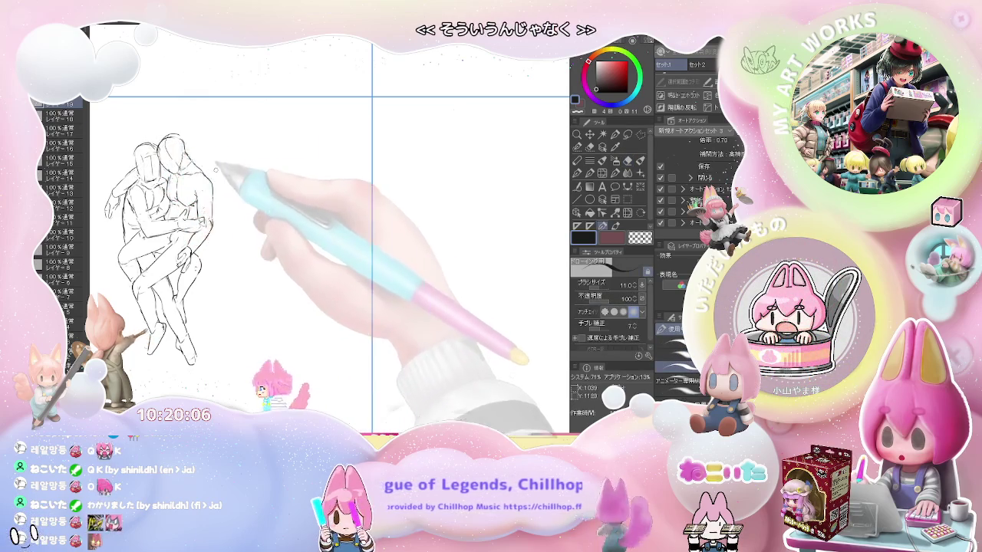
pyautogui.scroll(-2, 226, 175)
# - Move to the empty next panel and draw the first rough strokes of the new figure's arm and hand
pyautogui.moveTo(304, 261); pyautogui.dragTo(270, 295)
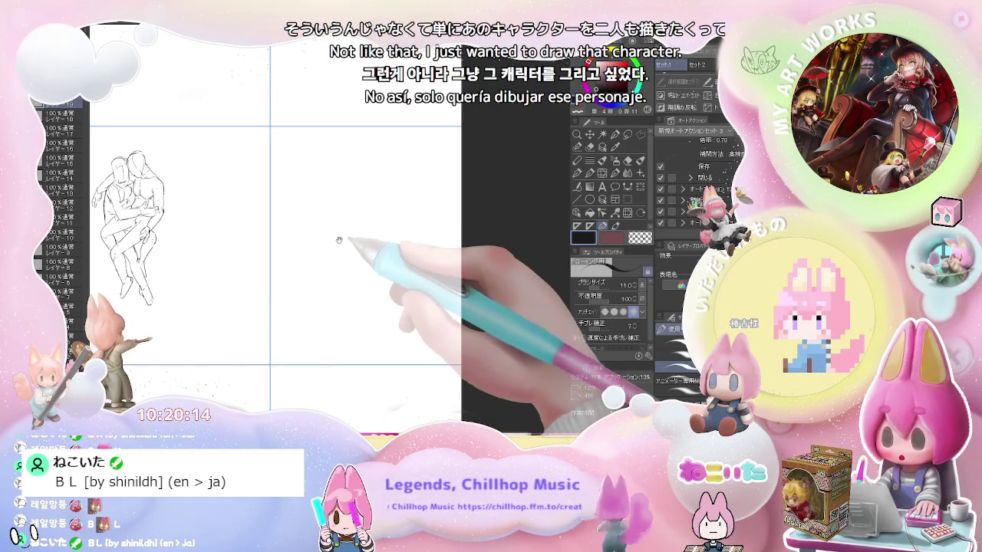
pyautogui.moveTo(335, 230); pyautogui.dragTo(258, 237)
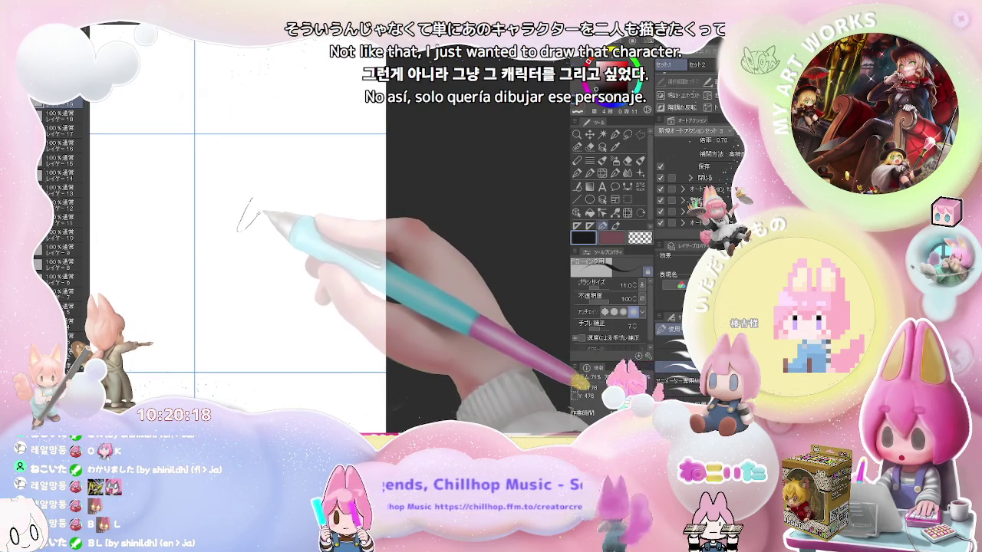
pyautogui.moveTo(239, 228); pyautogui.dragTo(261, 218)
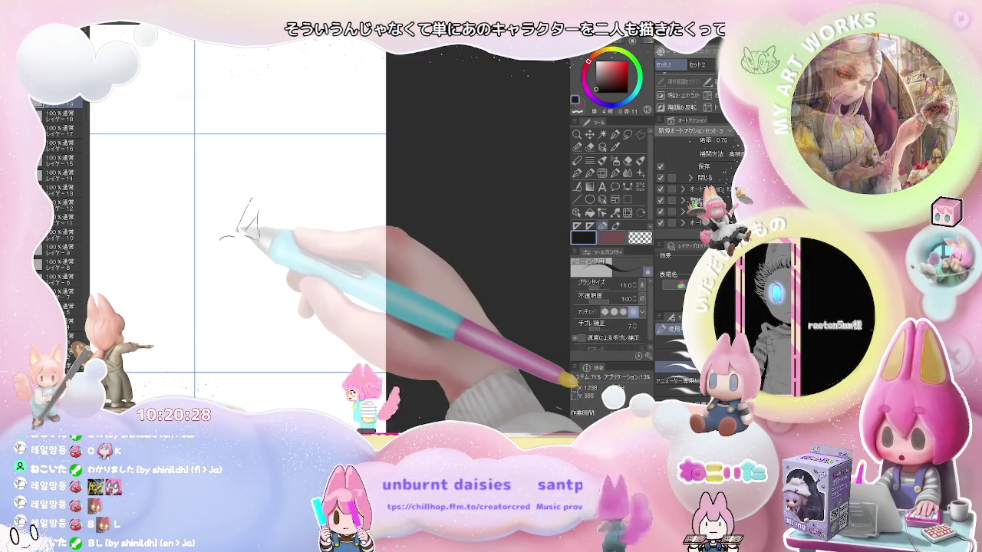
pyautogui.press('e')
pyautogui.press('p')
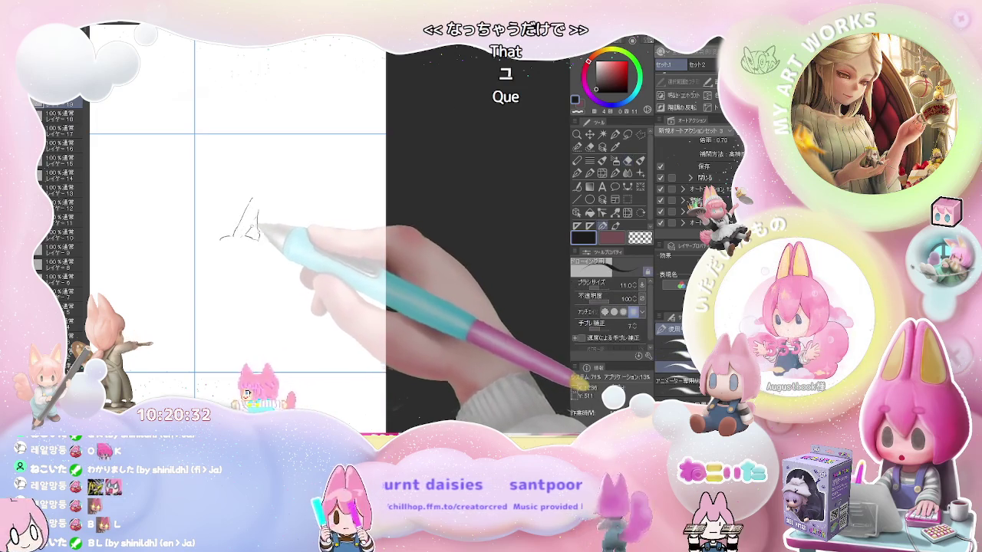
pyautogui.moveTo(234, 238); pyautogui.dragTo(239, 256)
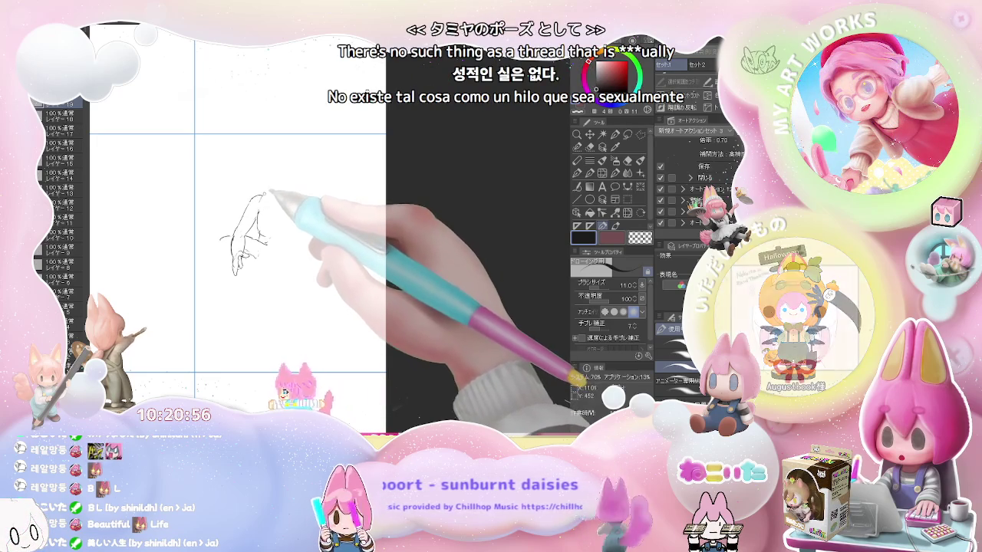
# - Draw the new figure's head as a closed circle, undoing the first stray outline
pyautogui.moveTo(264, 183); pyautogui.dragTo(286, 185)
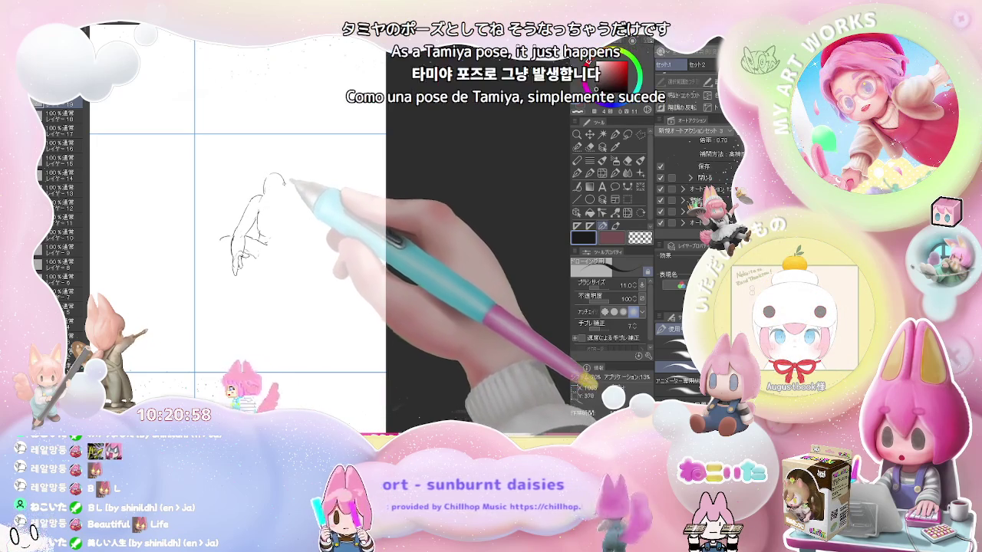
pyautogui.hotkey('ctrl', 'z')
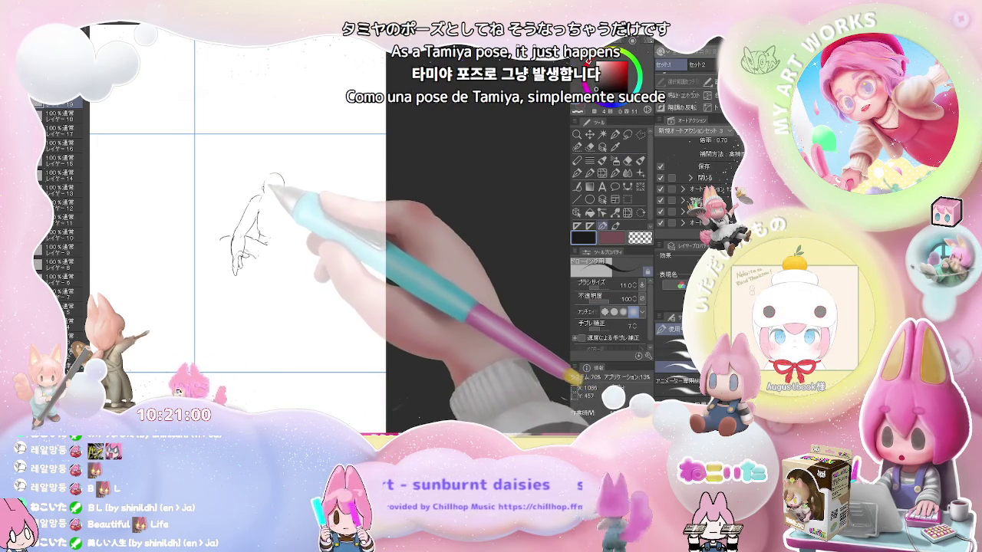
pyautogui.moveTo(270, 184); pyautogui.dragTo(281, 179)
pyautogui.press('e')
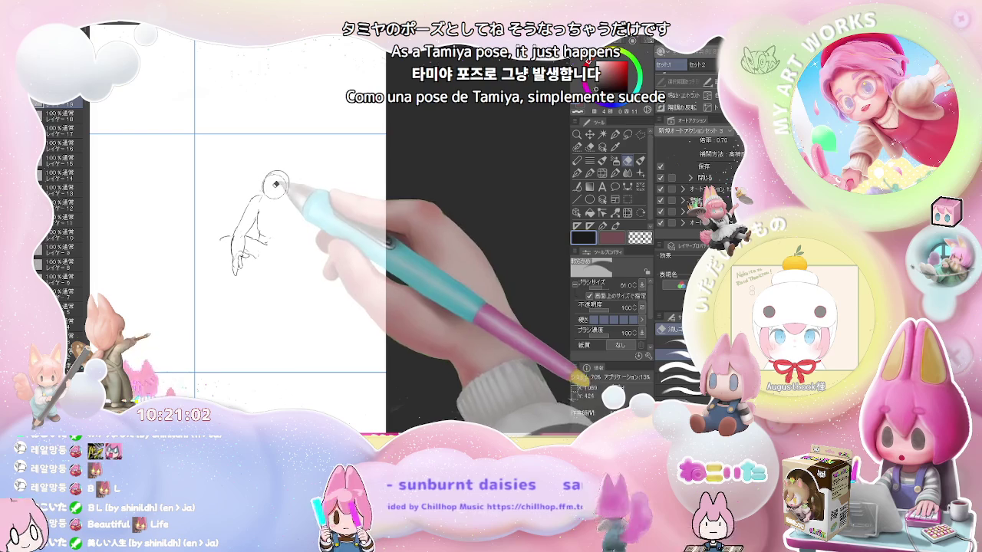
pyautogui.press('p')
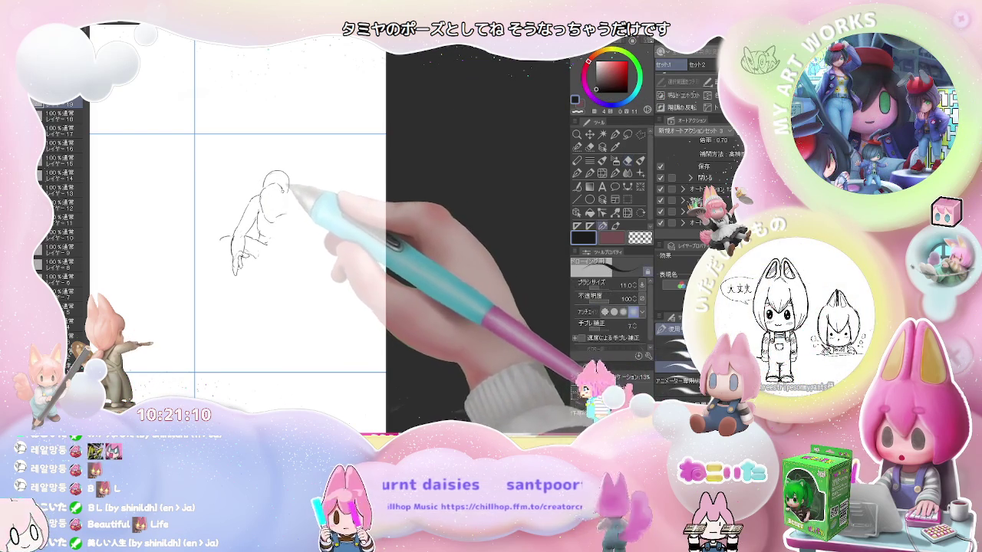
# - Sketch the hunched torso, shoulder and side lines plus a knee stroke
pyautogui.moveTo(271, 183); pyautogui.dragTo(285, 205)
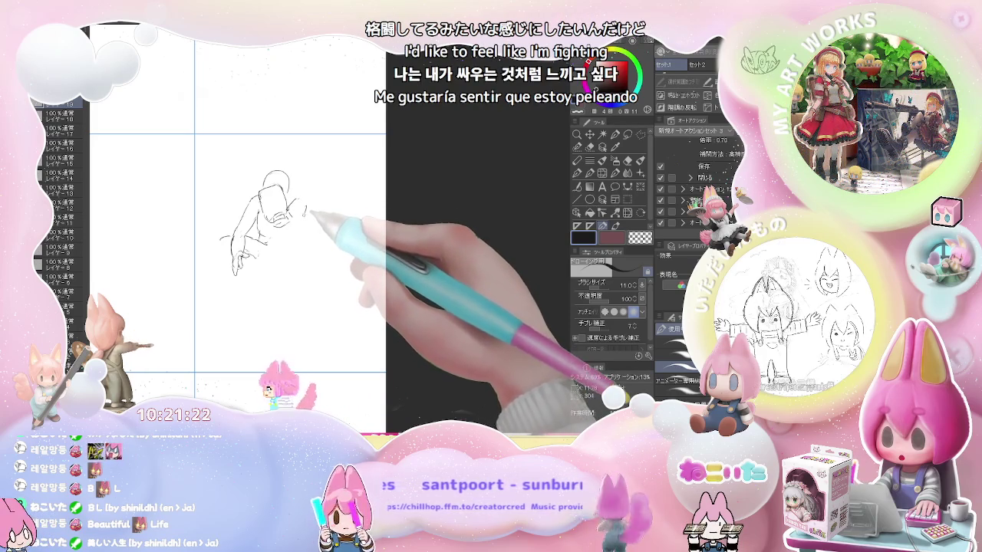
pyautogui.moveTo(306, 206); pyautogui.dragTo(305, 225)
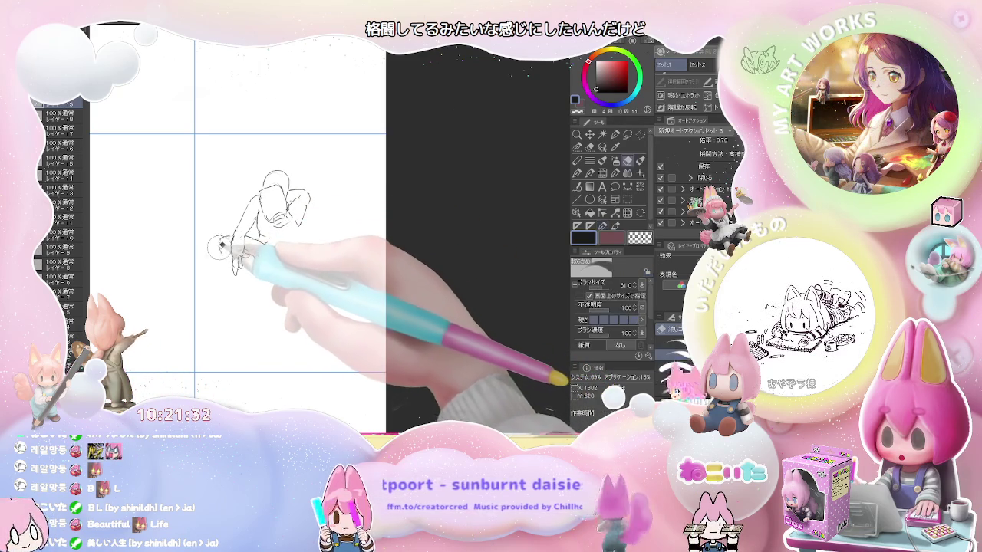
pyautogui.moveTo(221, 247); pyautogui.dragTo(247, 241)
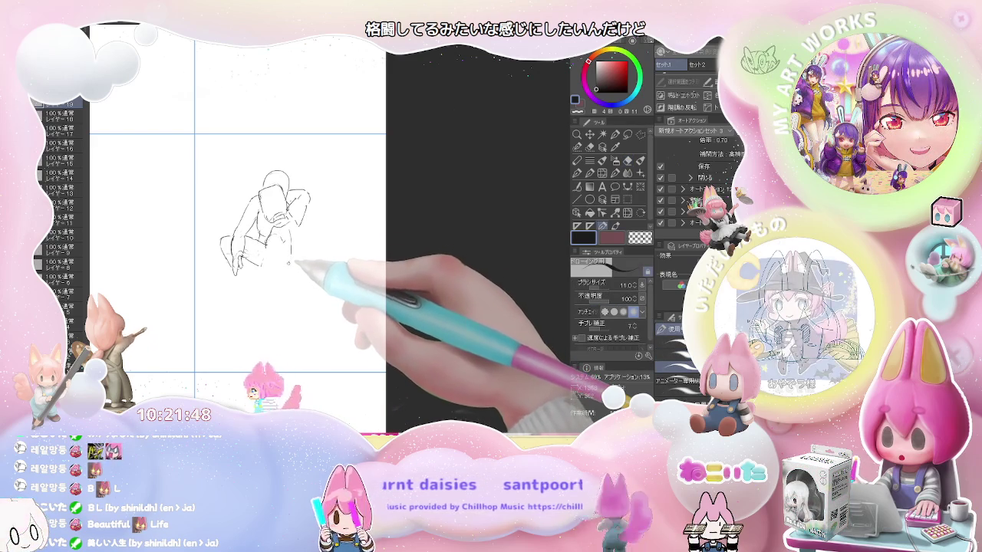
# - Rough in the crouched figure's bent legs, lower body and feet with short pencil strokes
pyautogui.moveTo(295, 232); pyautogui.dragTo(290, 264)
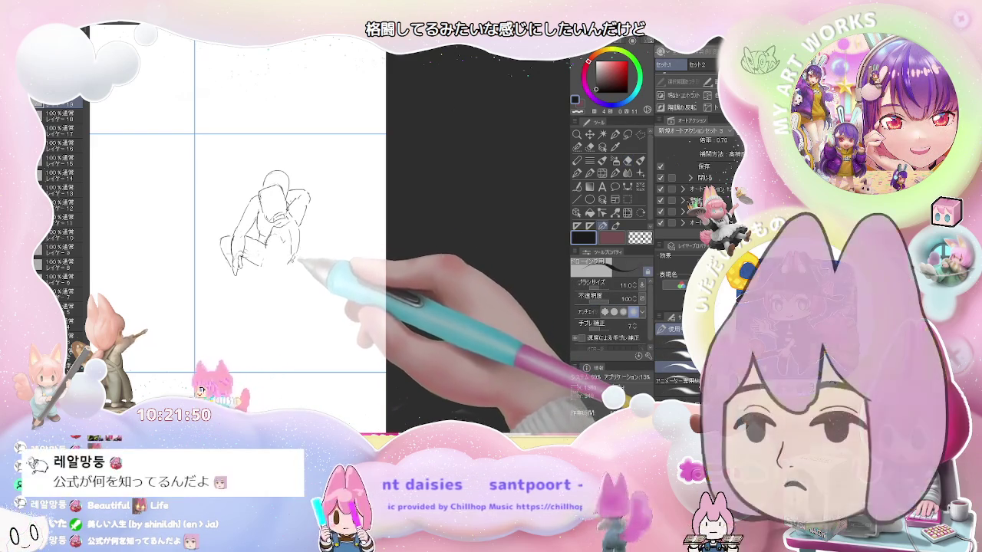
pyautogui.press('e')
pyautogui.press('p')
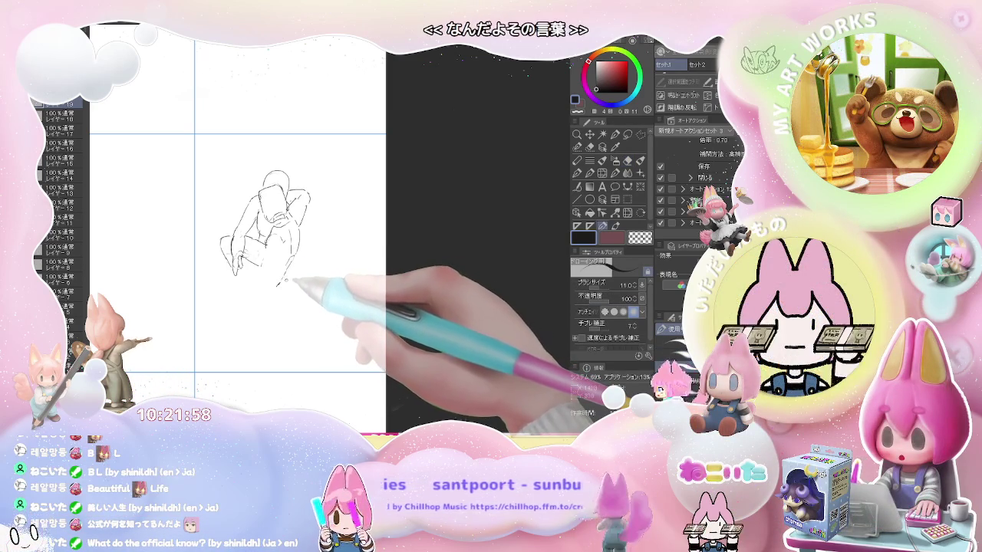
pyautogui.moveTo(284, 284); pyautogui.dragTo(292, 278)
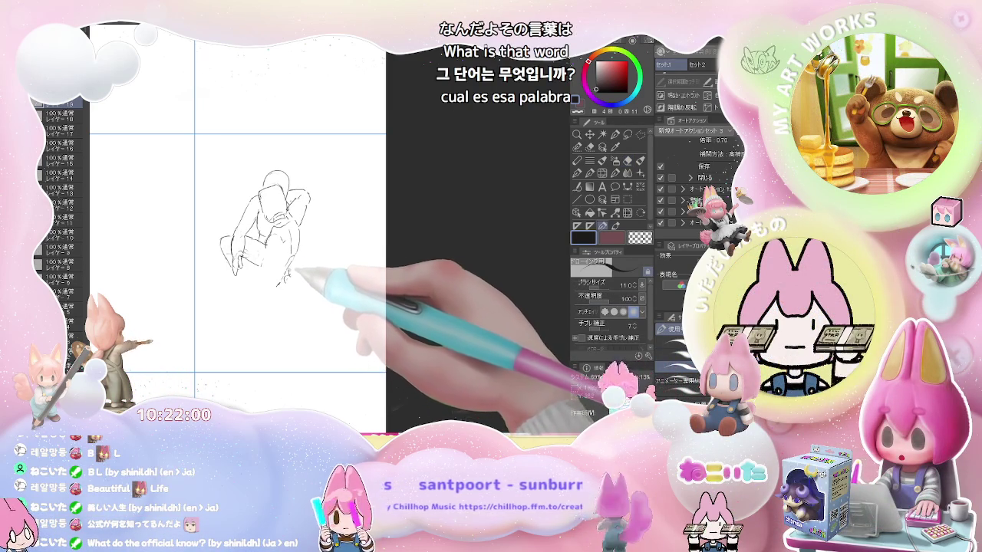
pyautogui.moveTo(290, 274); pyautogui.dragTo(284, 280)
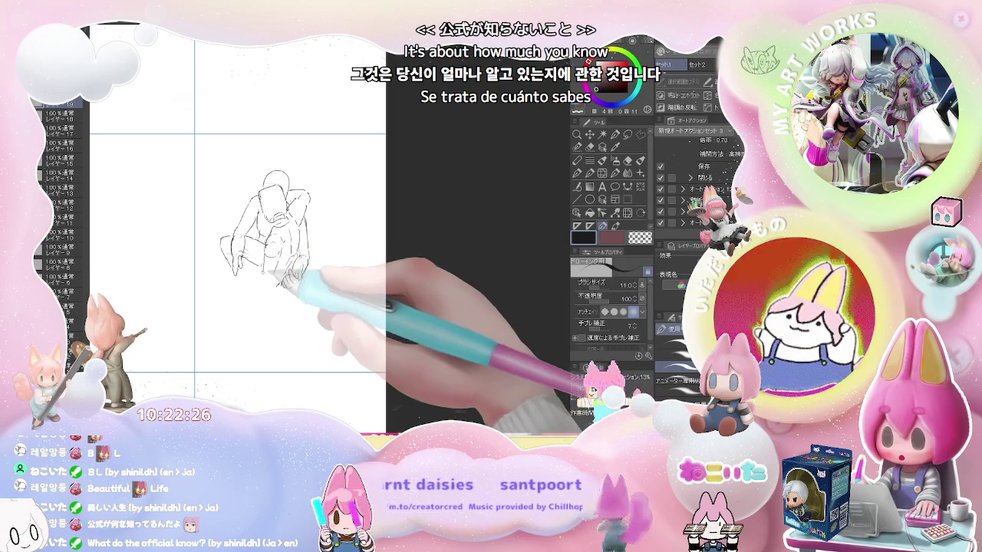
pyautogui.press('e')
pyautogui.press('p')
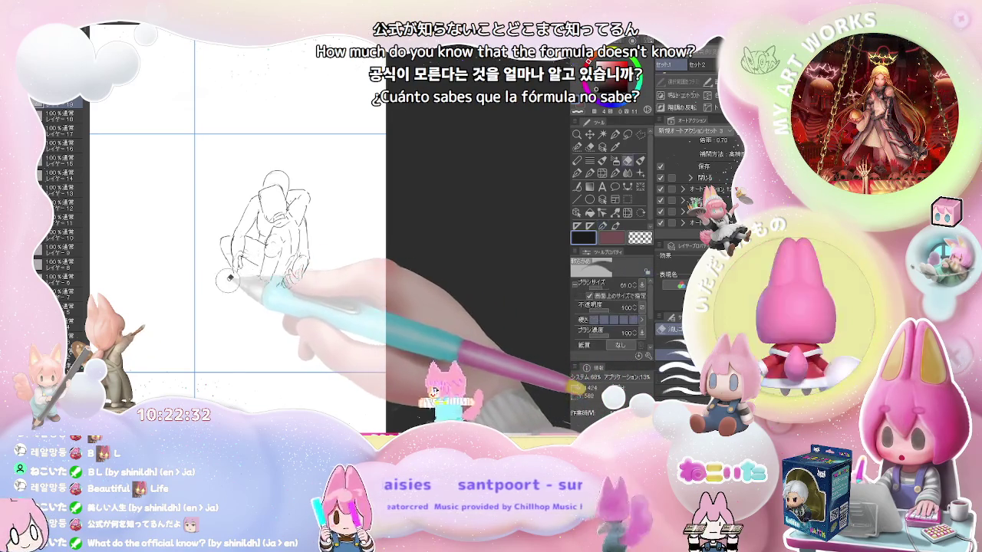
pyautogui.moveTo(232, 281); pyautogui.dragTo(270, 292)
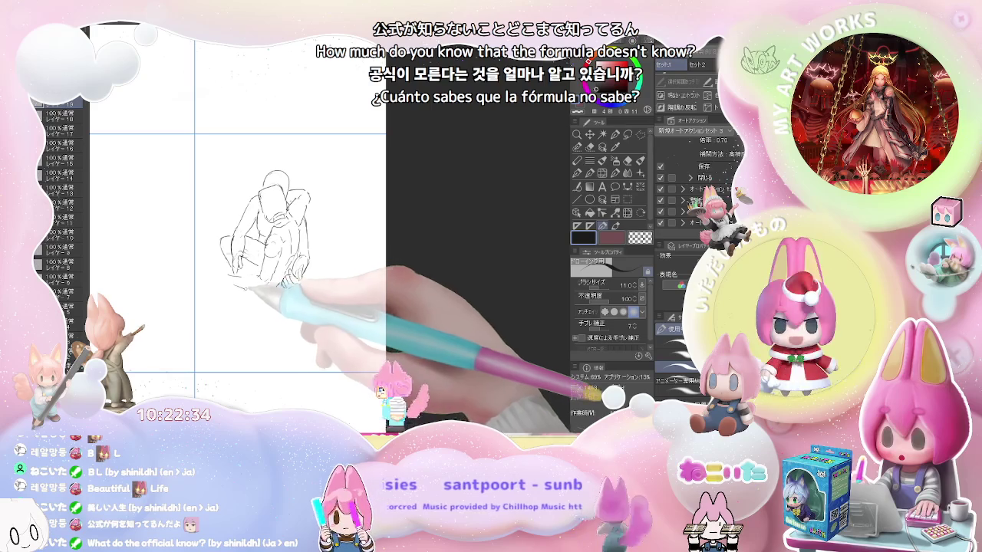
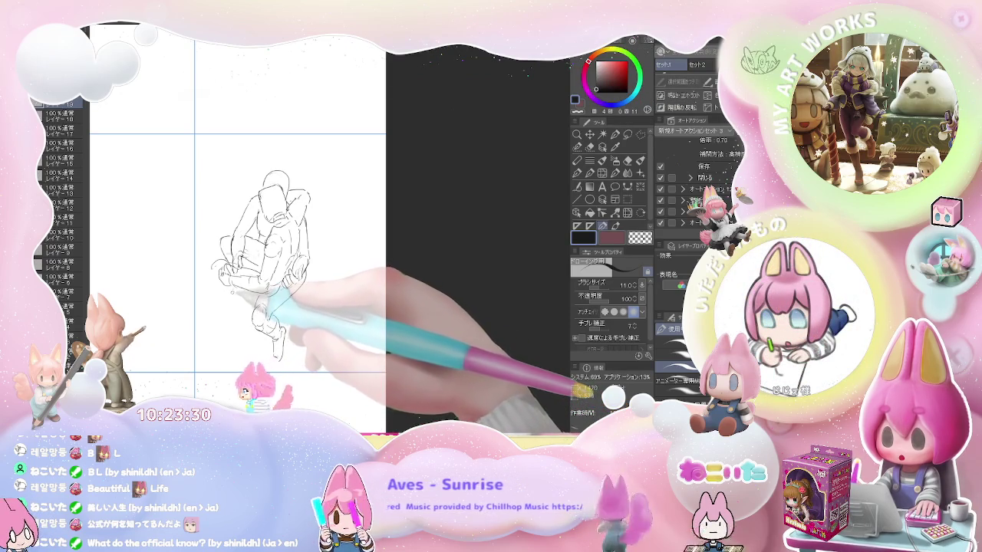
# - Add pencil lines refining the centre figure's left leg, then zoom out to see more grid
pyautogui.moveTo(224, 322); pyautogui.dragTo(221, 368)
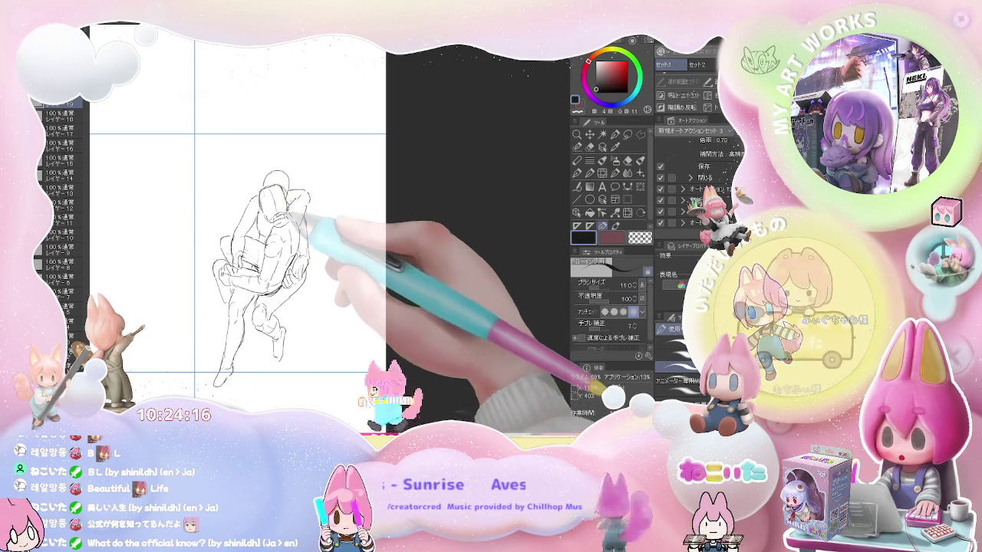
pyautogui.hotkey('ctrl', '-')
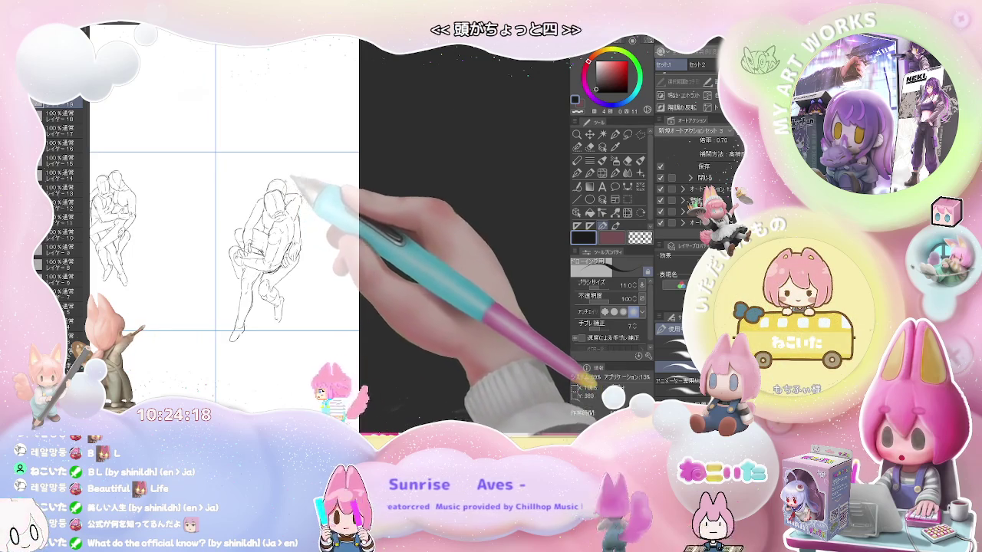
pyautogui.hotkey('ctrl', '-')
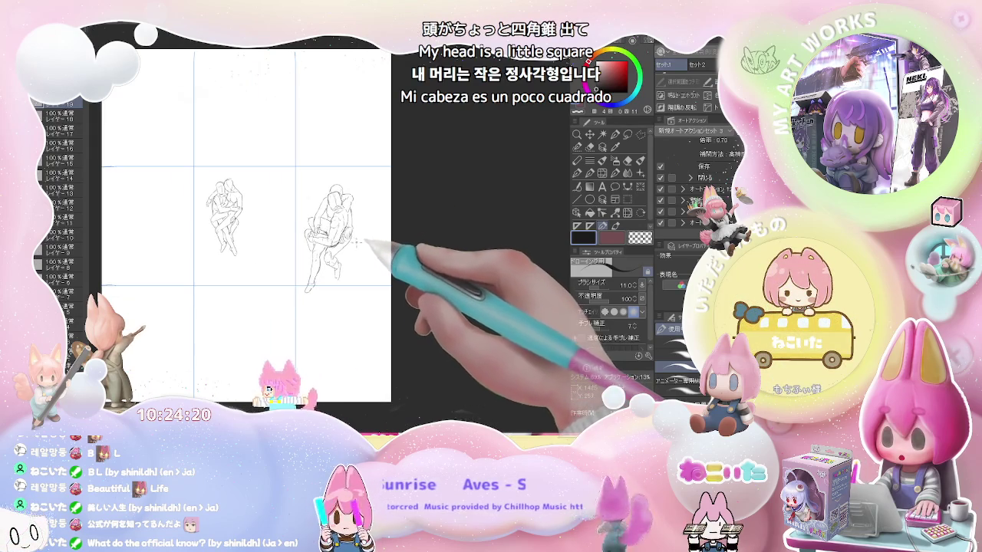
# - Bring the empty top-centre panel into view and zoom in on it
pyautogui.moveTo(352, 253); pyautogui.dragTo(339, 300)
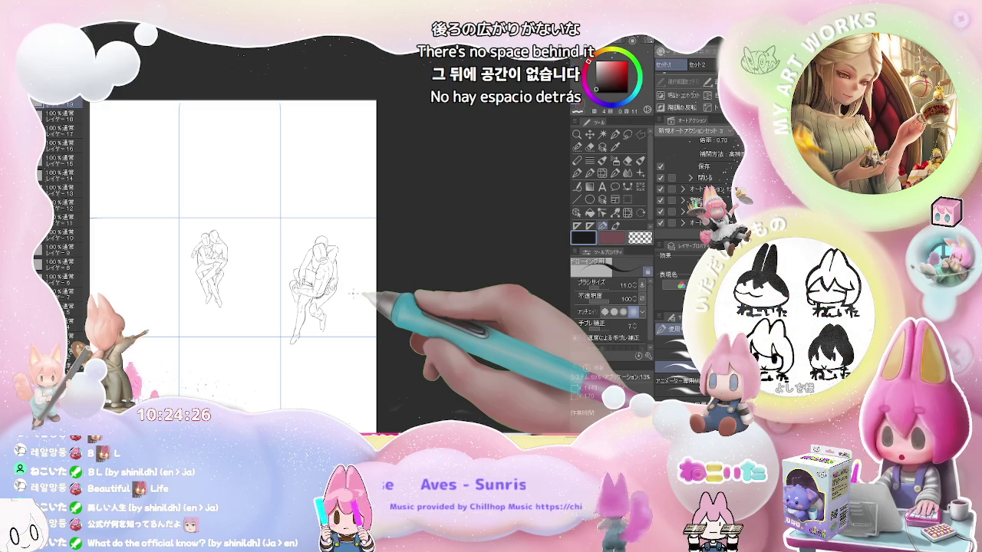
pyautogui.moveTo(230, 178); pyautogui.dragTo(295, 197)
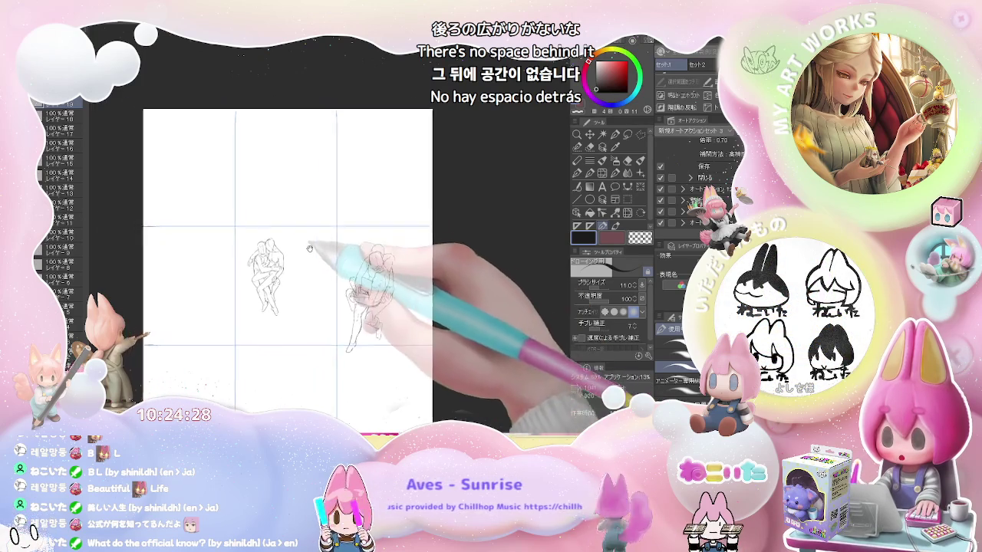
pyautogui.scroll(3, 295, 198)
pyautogui.moveTo(257, 162)
pyautogui.mouseDown()
pyautogui.moveTo(215, 167)
pyautogui.moveTo(230, 164)
pyautogui.mouseUp()
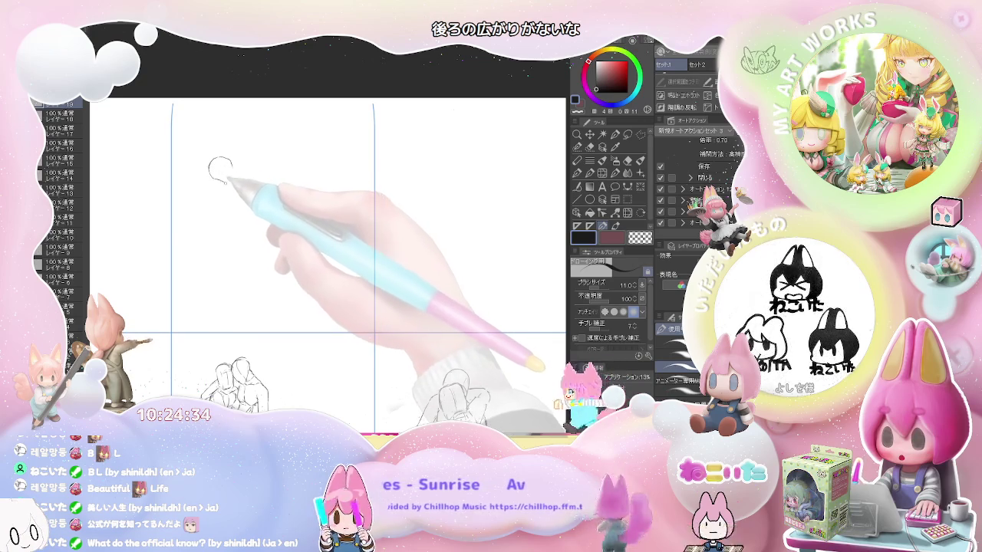
# - Draw a small oval head, then the neck, shoulder and lower-back lines beneath it
pyautogui.moveTo(230, 166); pyautogui.dragTo(234, 182)
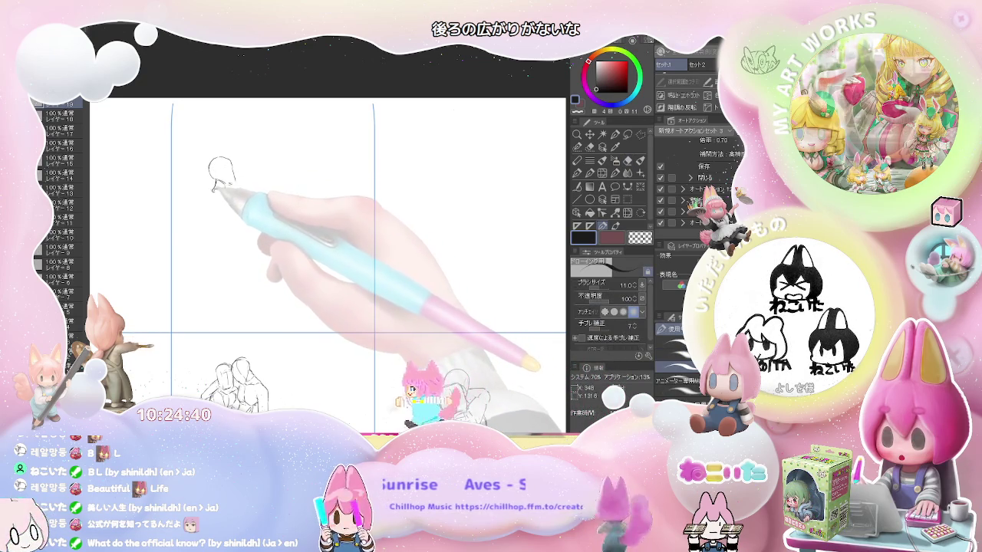
pyautogui.moveTo(217, 181); pyautogui.dragTo(209, 221)
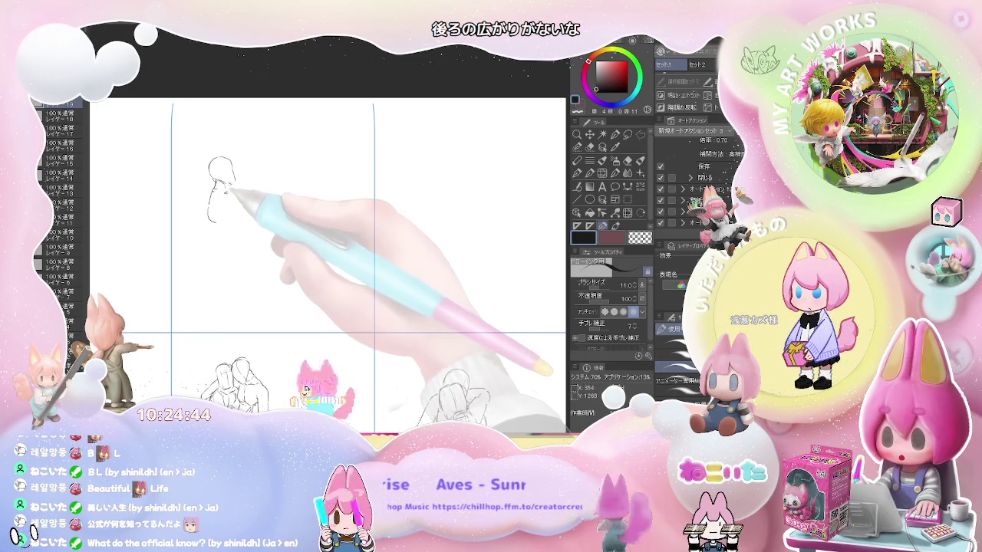
pyautogui.moveTo(227, 190); pyautogui.dragTo(252, 222)
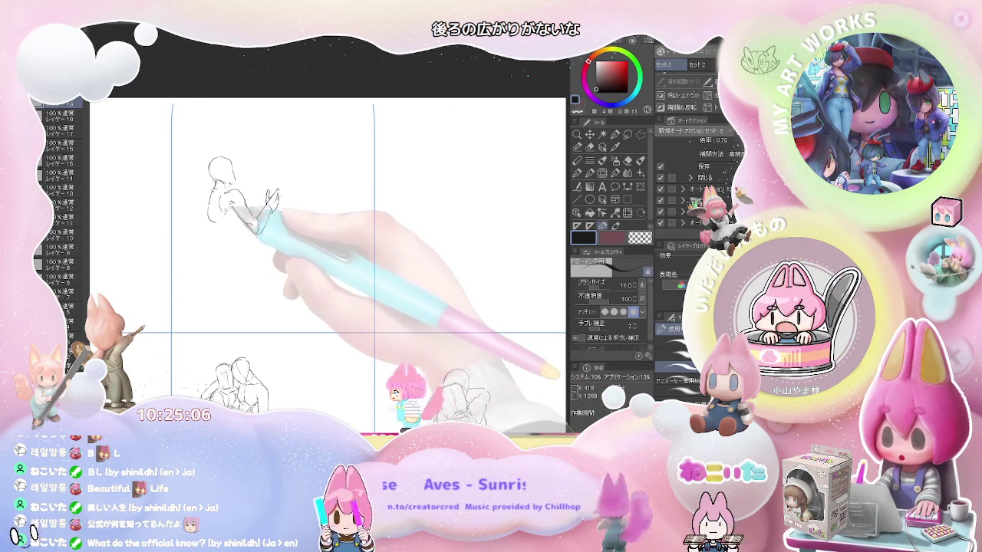
pyautogui.moveTo(210, 201); pyautogui.dragTo(217, 233)
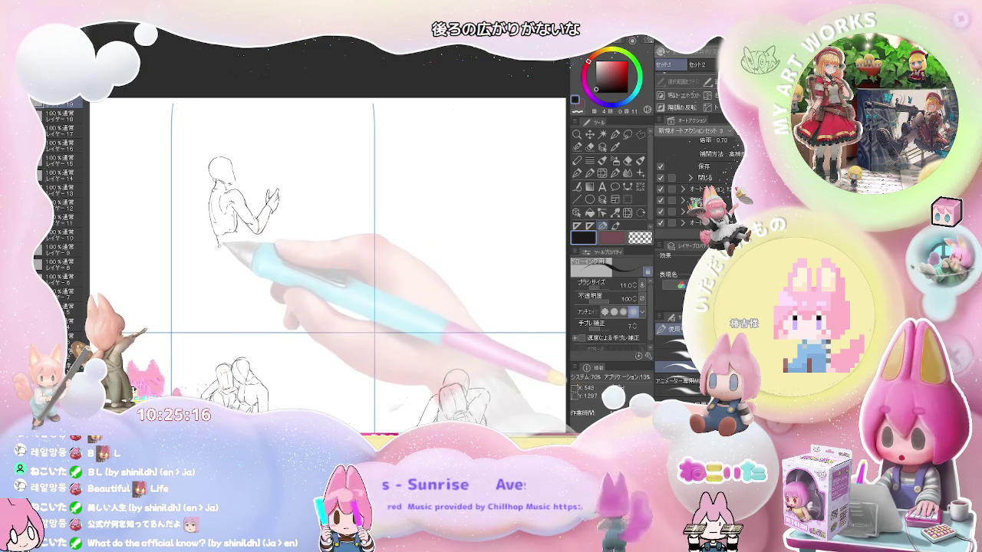
# - Sketch the figure's hip, thigh, lower leg, foot and raised knee in pencil
pyautogui.press('e')
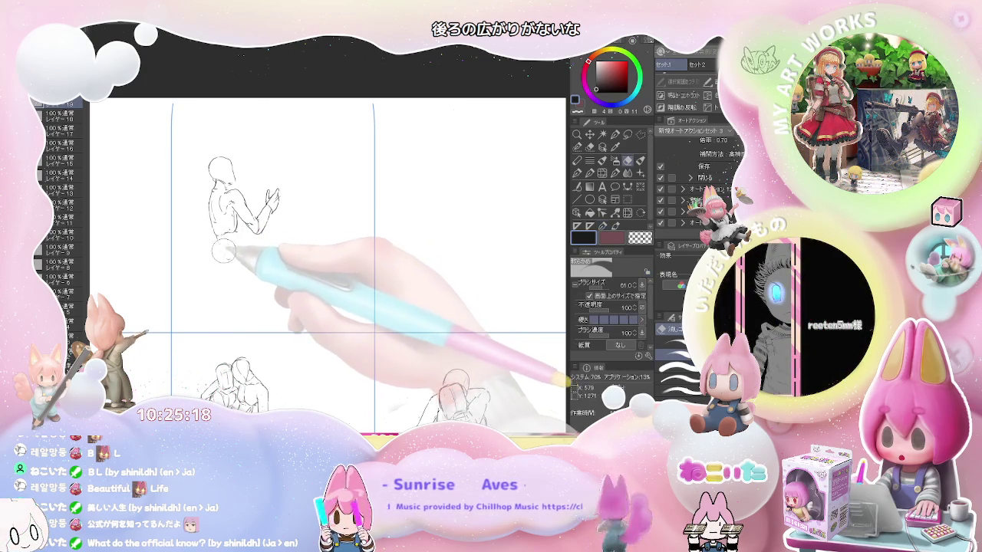
pyautogui.press('p')
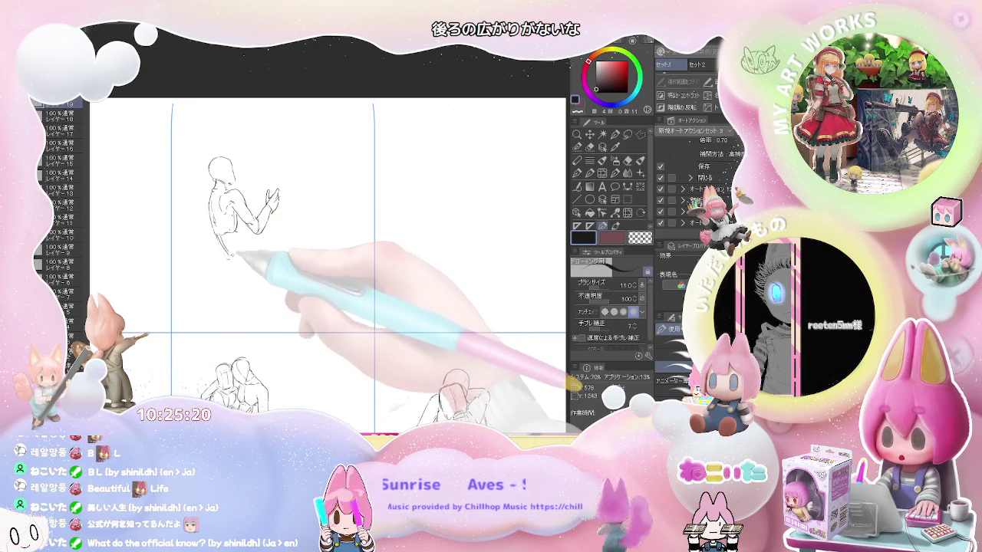
pyautogui.press('e')
pyautogui.press('p')
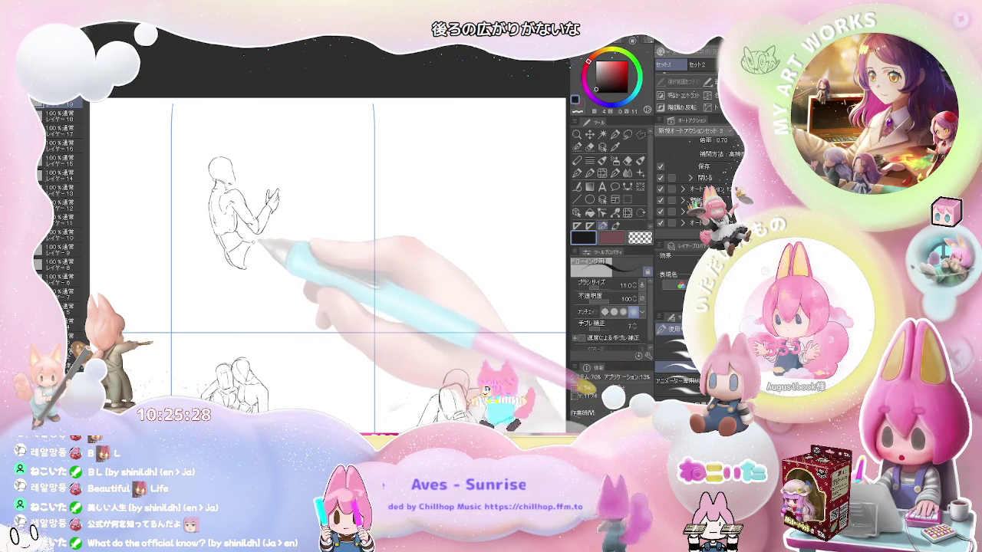
pyautogui.moveTo(250, 246); pyautogui.dragTo(289, 261)
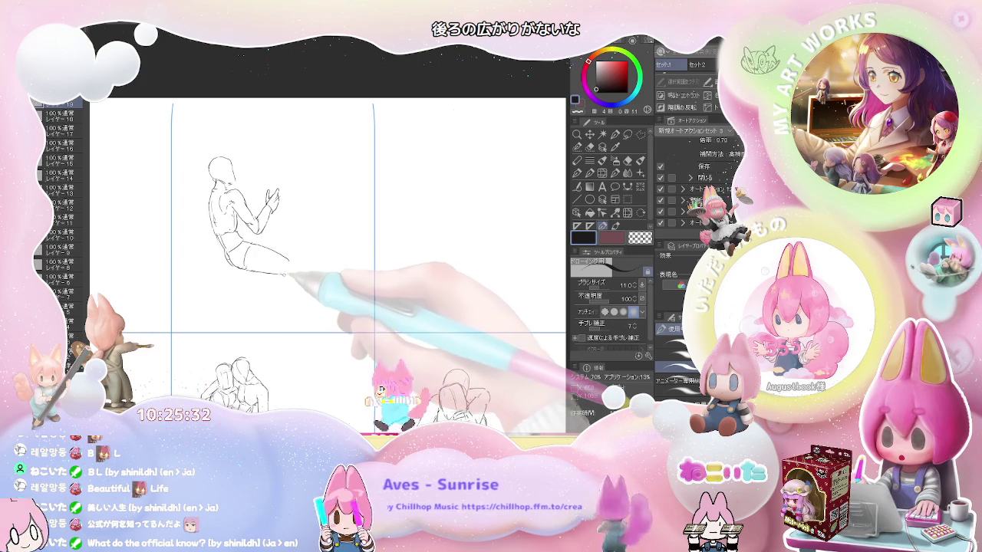
pyautogui.moveTo(284, 273); pyautogui.dragTo(296, 270)
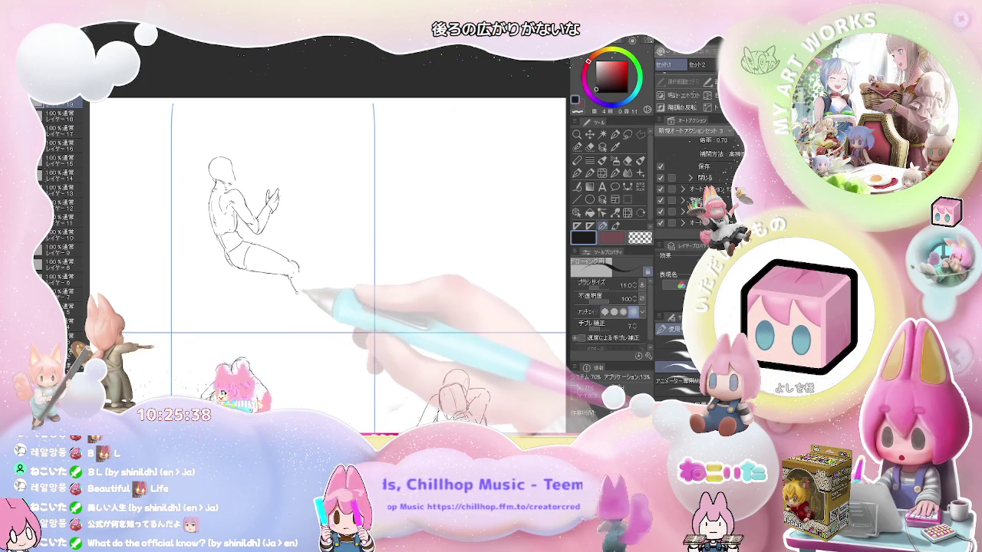
pyautogui.moveTo(297, 290); pyautogui.dragTo(316, 304)
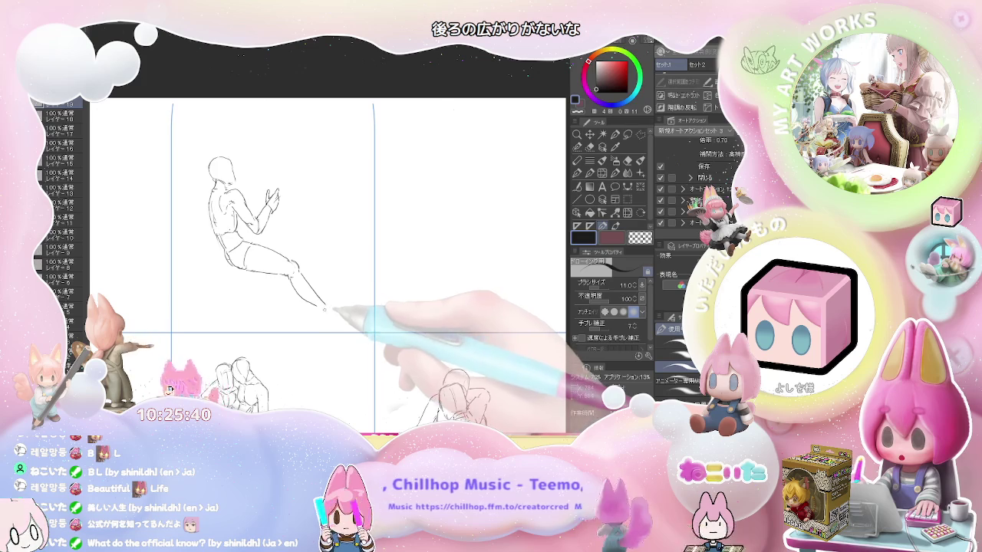
pyautogui.moveTo(322, 307)
pyautogui.mouseDown()
pyautogui.moveTo(323, 321)
pyautogui.moveTo(350, 325)
pyautogui.mouseUp()
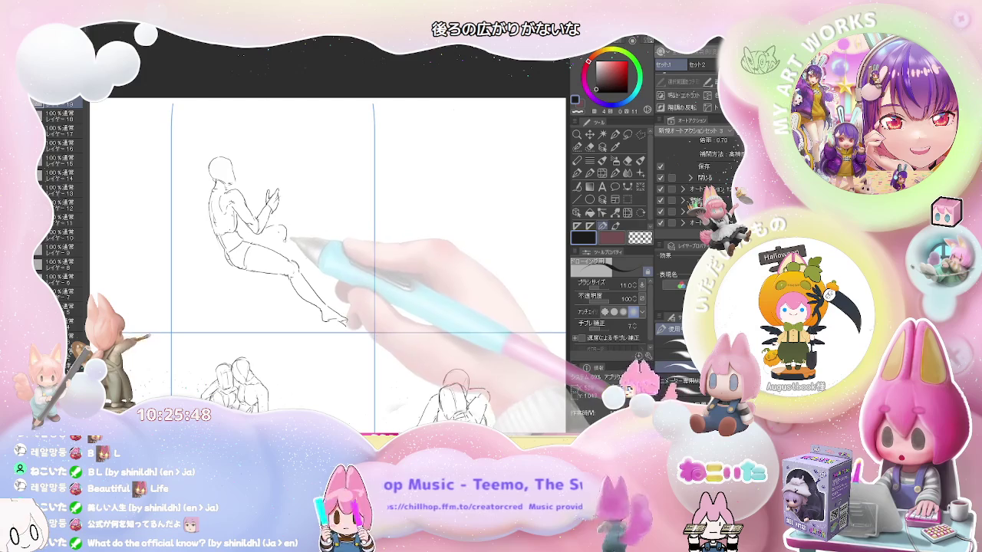
pyautogui.moveTo(270, 227); pyautogui.dragTo(288, 253)
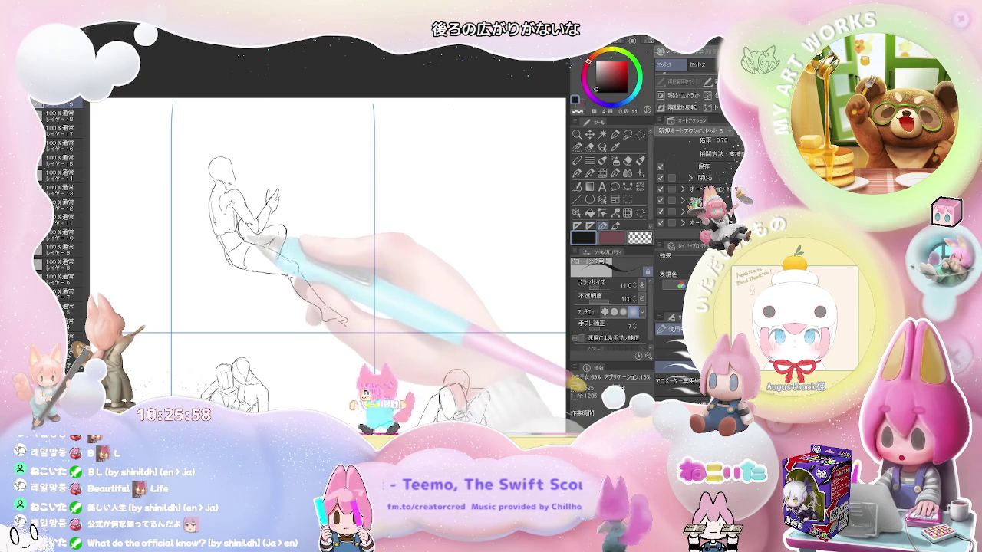
# - Refine the seated figure's thigh and knee with extra pencil lines
pyautogui.press('e')
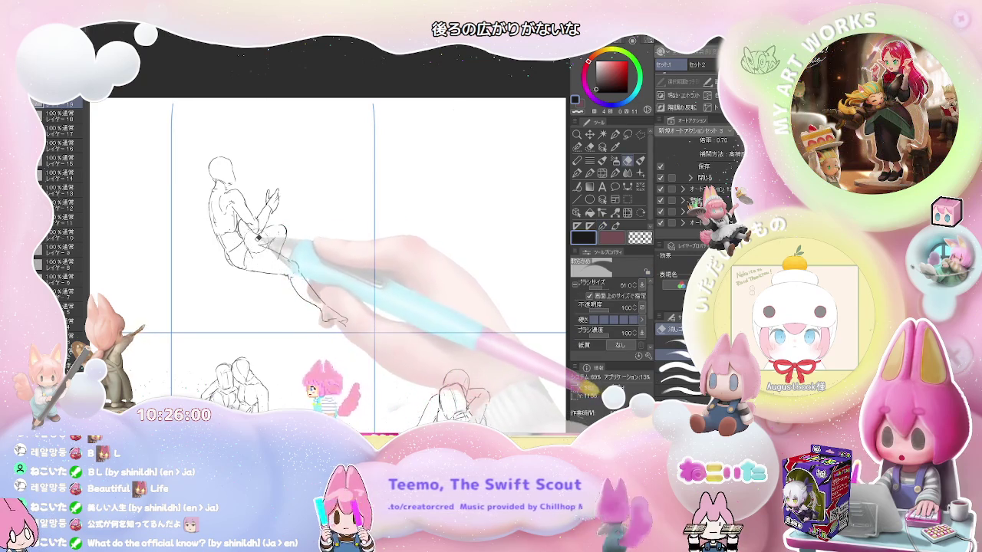
pyautogui.press('p')
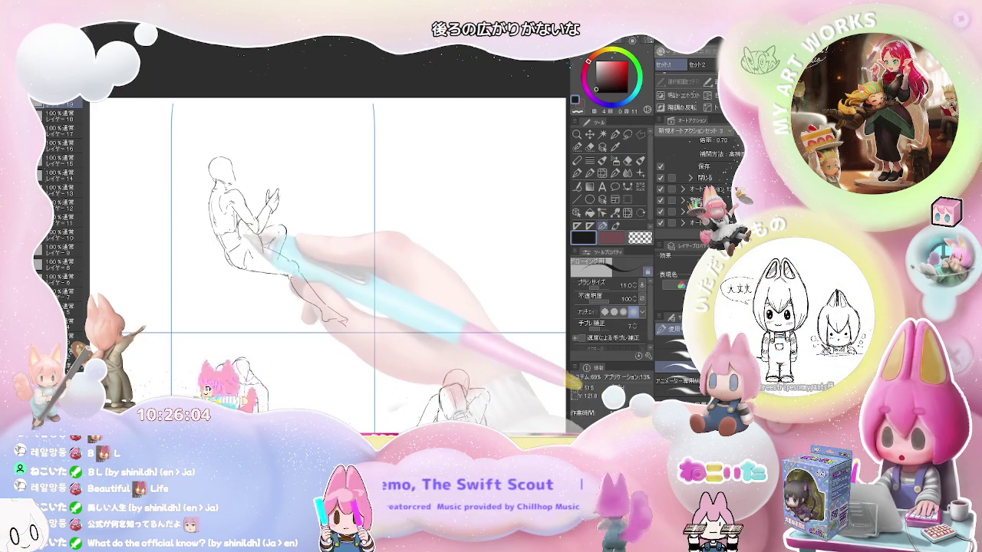
pyautogui.moveTo(278, 246); pyautogui.dragTo(290, 268)
pyautogui.press('e')
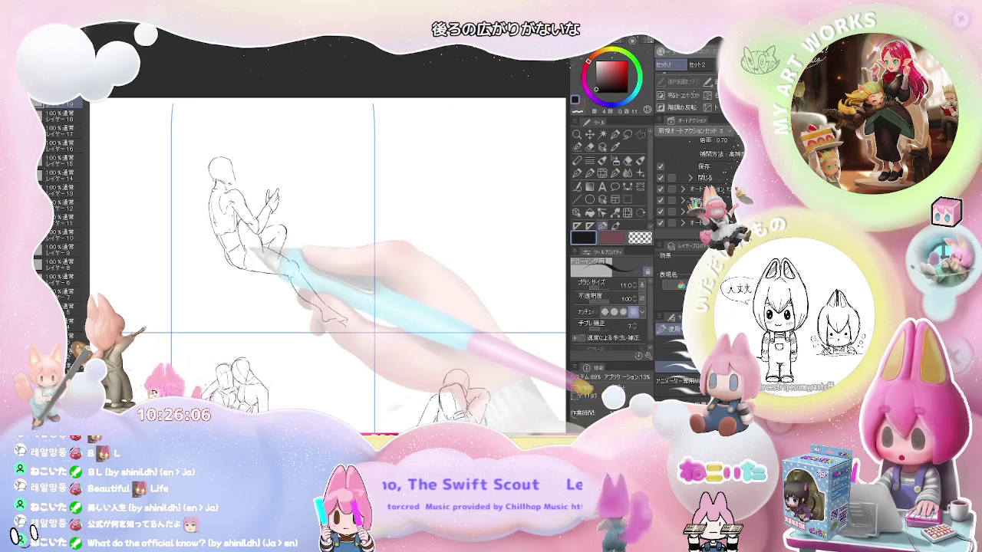
pyautogui.press('p')
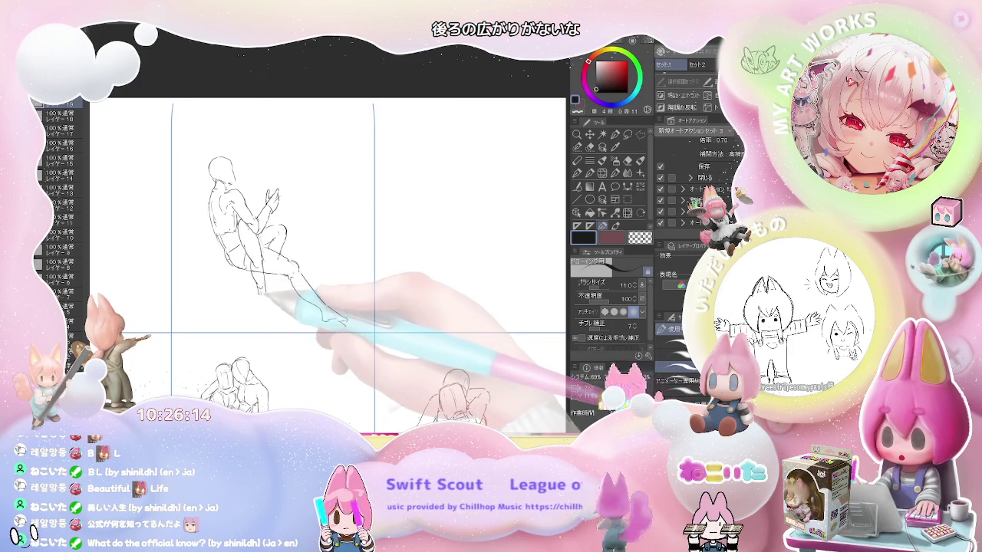
pyautogui.press('e')
pyautogui.press('p')
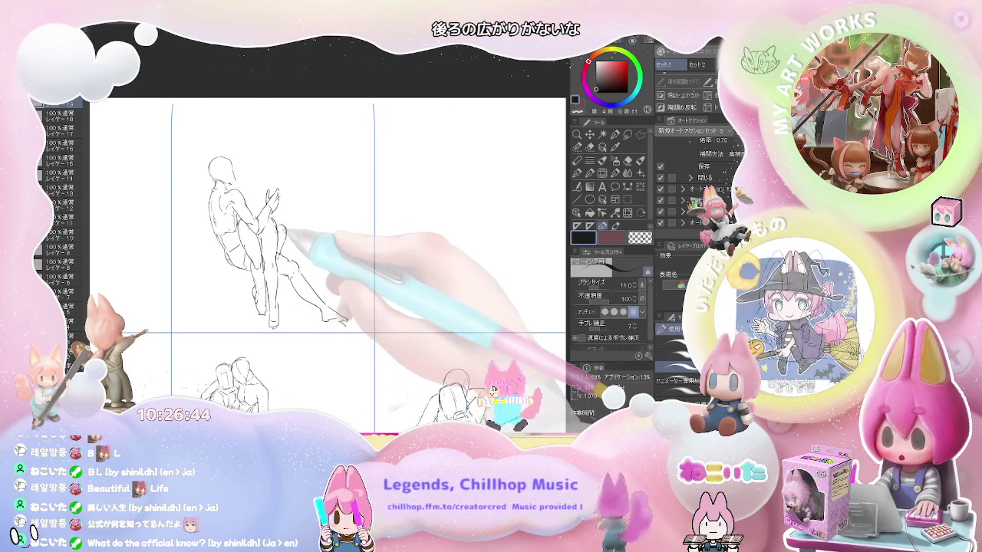
# - Sketch the standing partner's shoulder and head against the seated figure
pyautogui.press('e')
pyautogui.press('p')
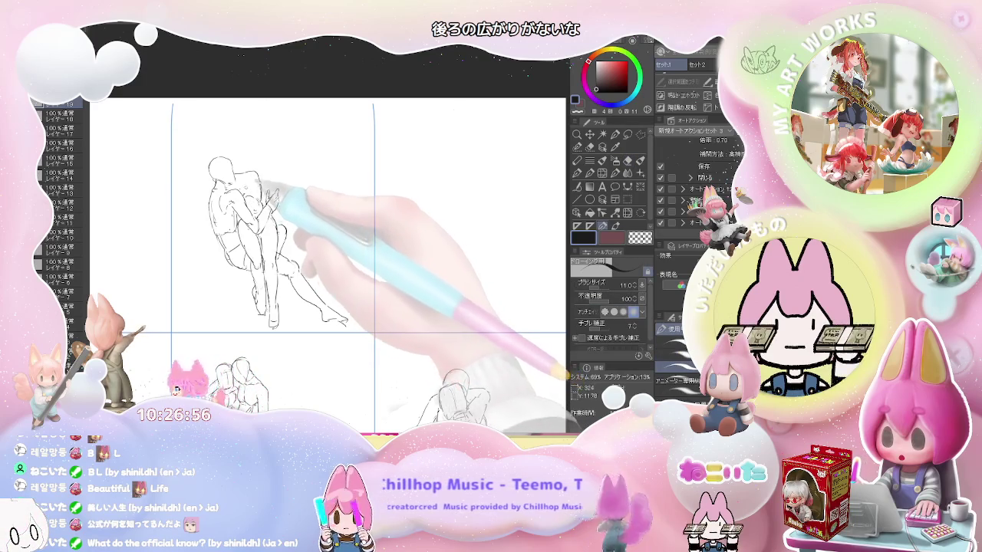
pyautogui.moveTo(262, 198); pyautogui.dragTo(268, 212)
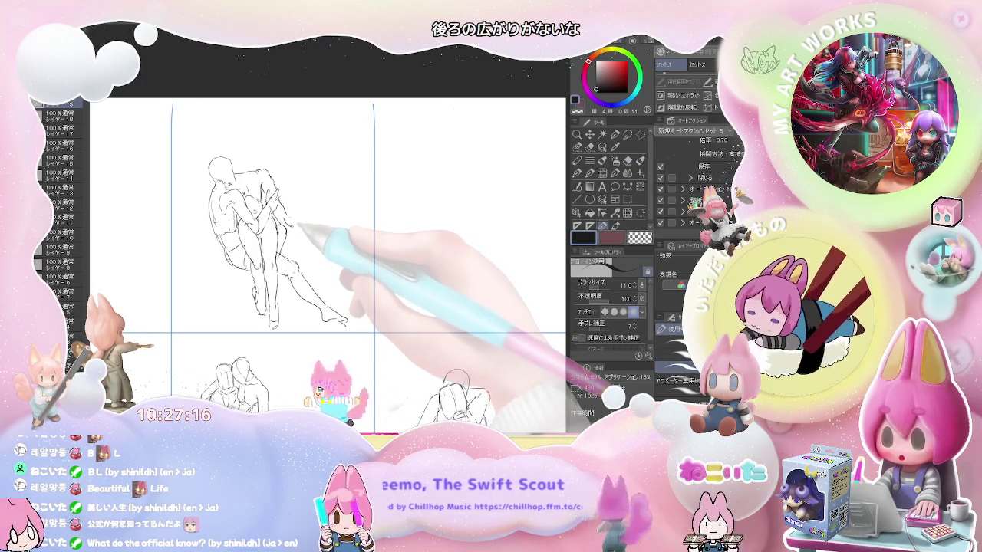
pyautogui.press('e')
pyautogui.press('p')
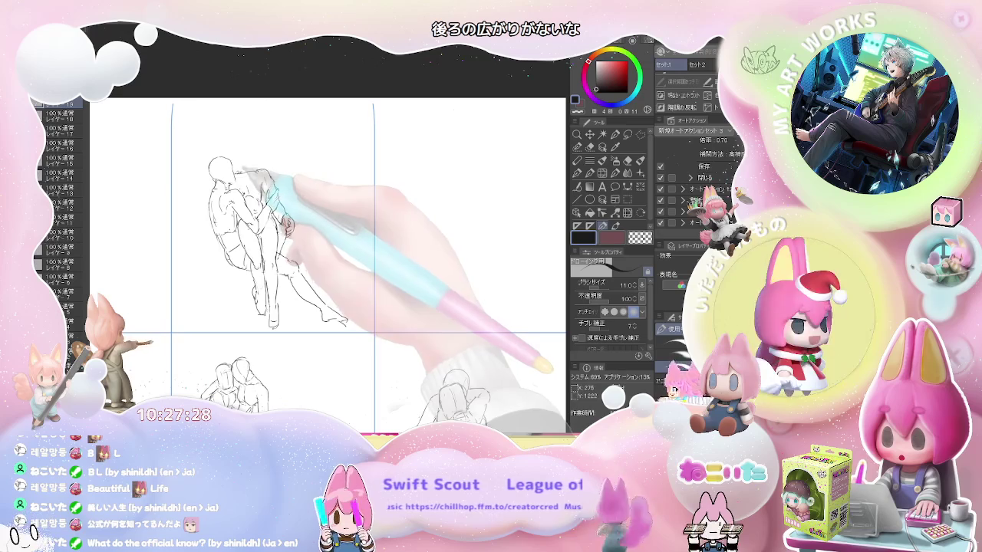
pyautogui.moveTo(213, 183)
pyautogui.mouseDown()
pyautogui.moveTo(199, 187)
pyautogui.moveTo(263, 161)
pyautogui.mouseUp()
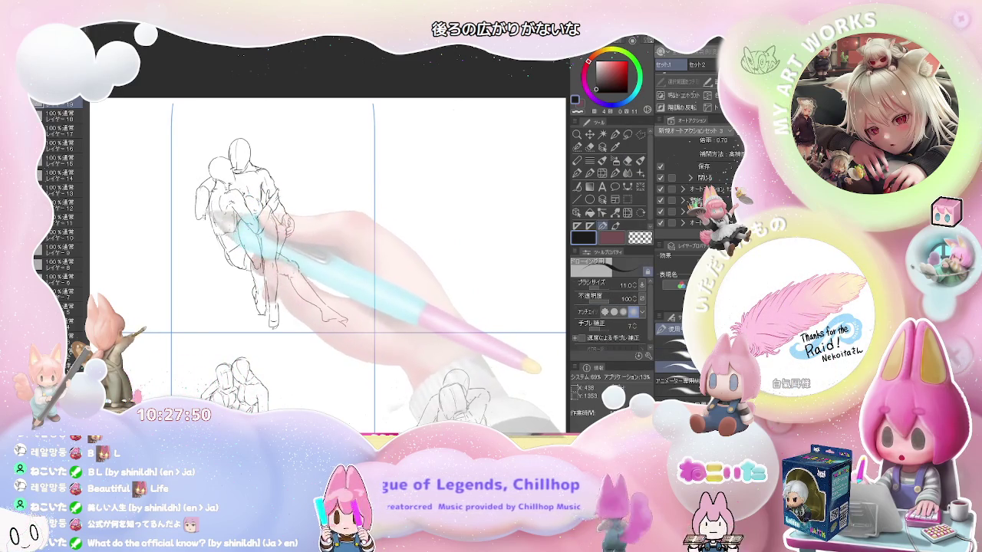
# - Refine the embracing pair's torso and leg lines, erasing as needed, then zoom out
pyautogui.press('e')
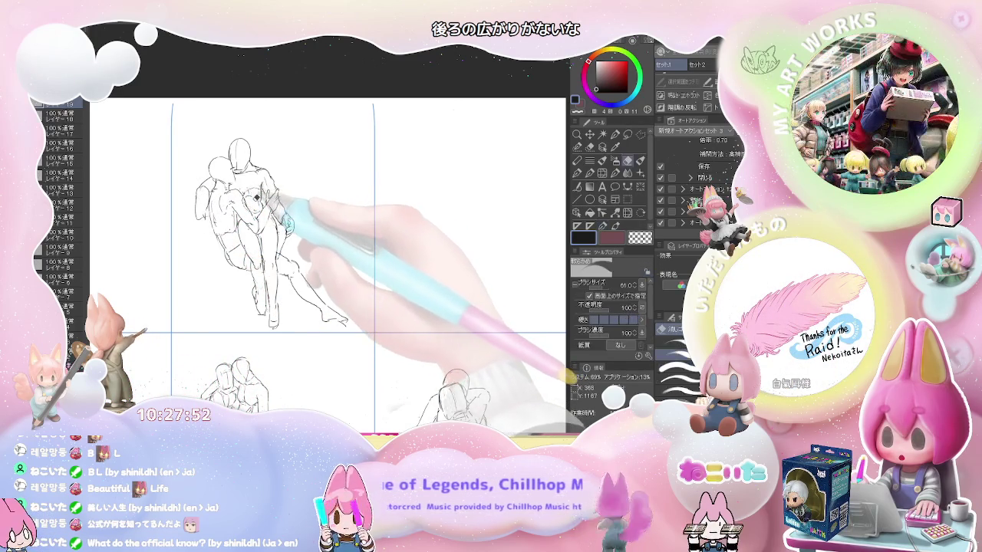
pyautogui.press('p')
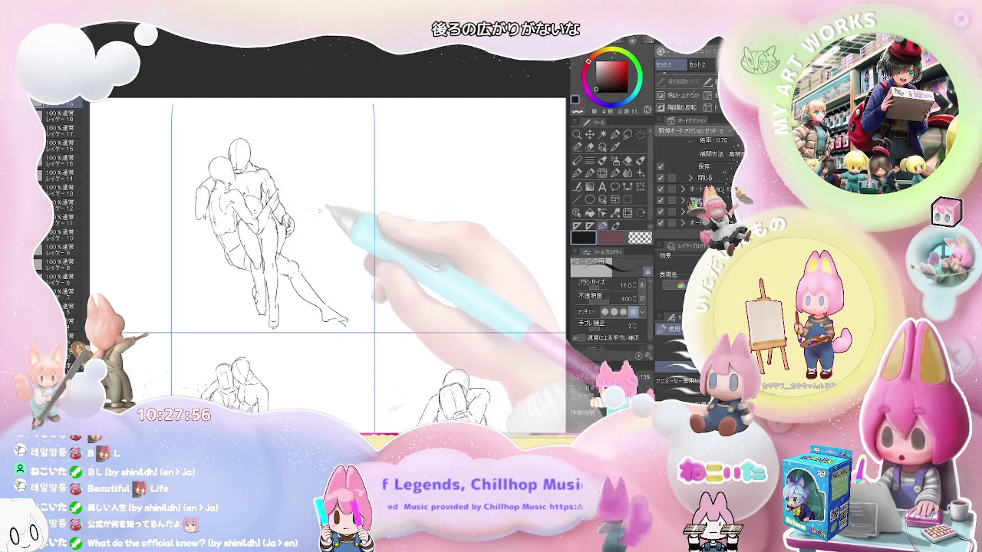
pyautogui.press('e')
pyautogui.press('p')
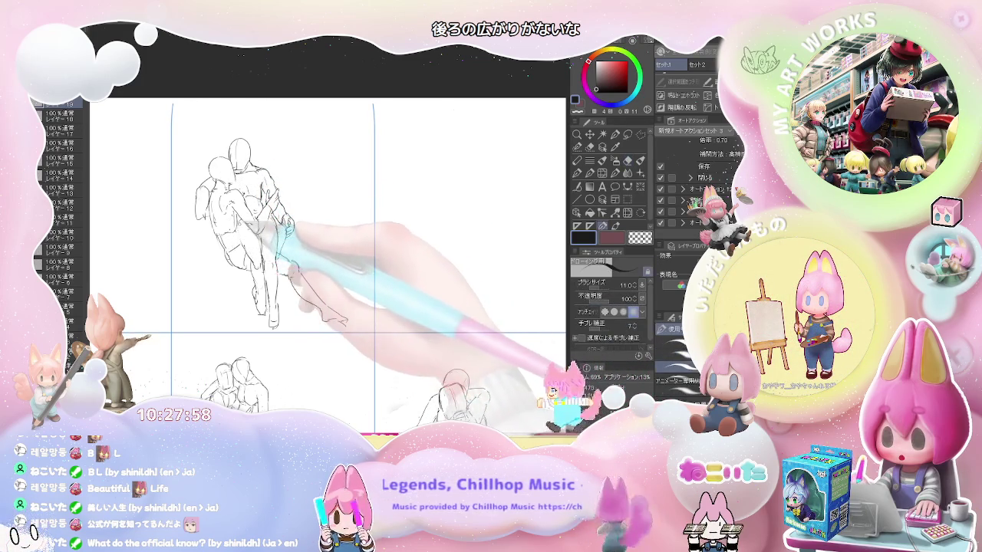
pyautogui.press('e')
pyautogui.press('p')
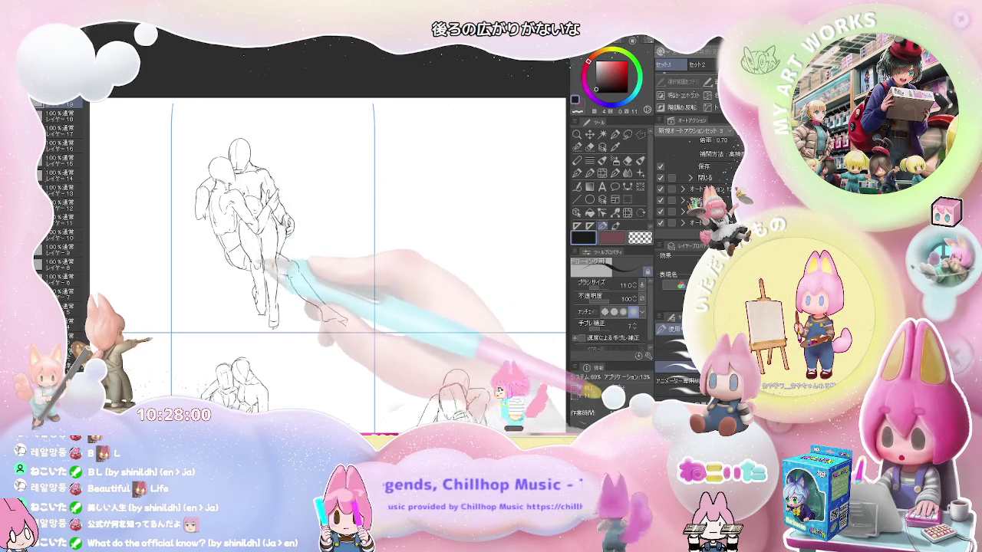
pyautogui.press('e')
pyautogui.press('p')
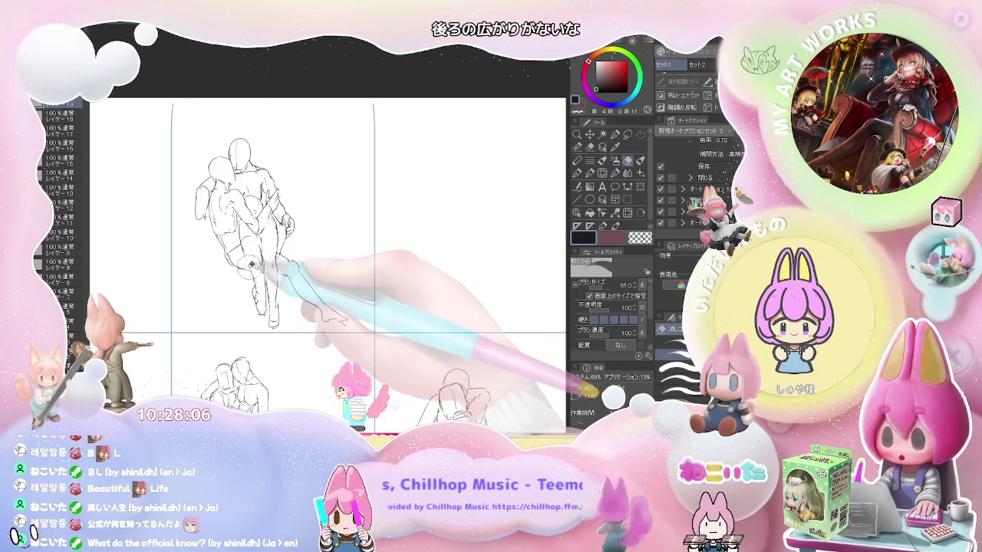
pyautogui.press('e')
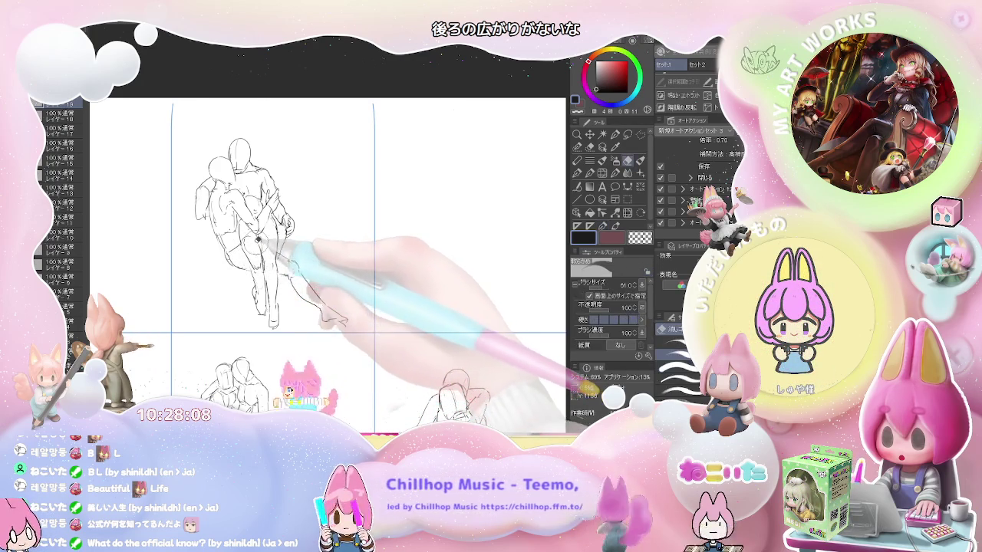
pyautogui.press('p')
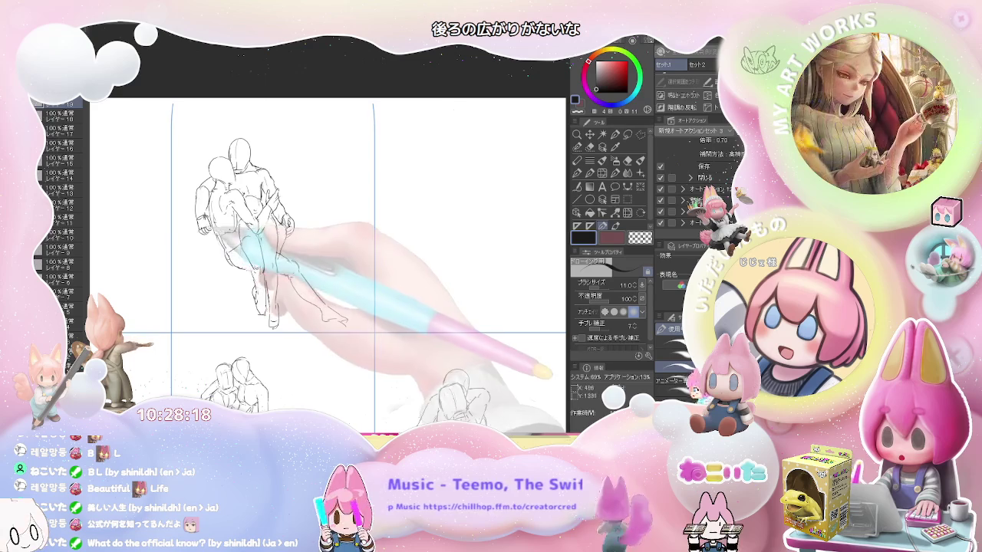
pyautogui.hotkey('ctrl', '-')
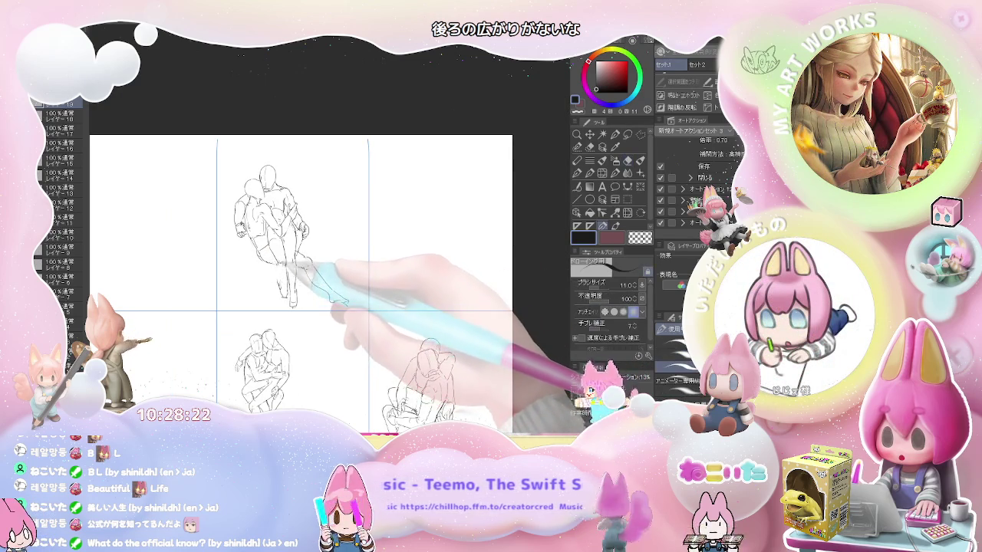
# - Erase stray lines near the pair's feet and reshape the lower legs and feet, then zoom out
pyautogui.press('e')
pyautogui.moveTo(284, 287); pyautogui.dragTo(293, 304)
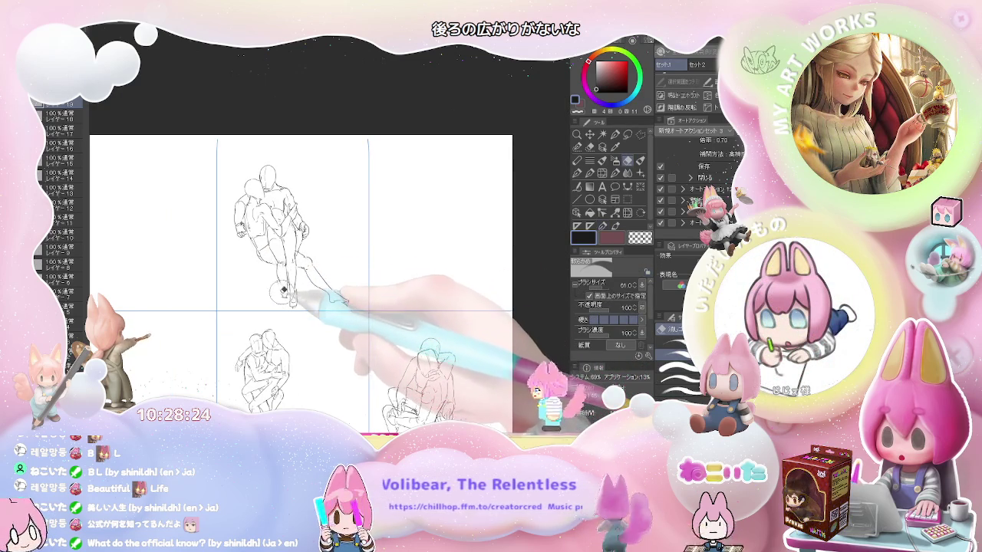
pyautogui.press('p')
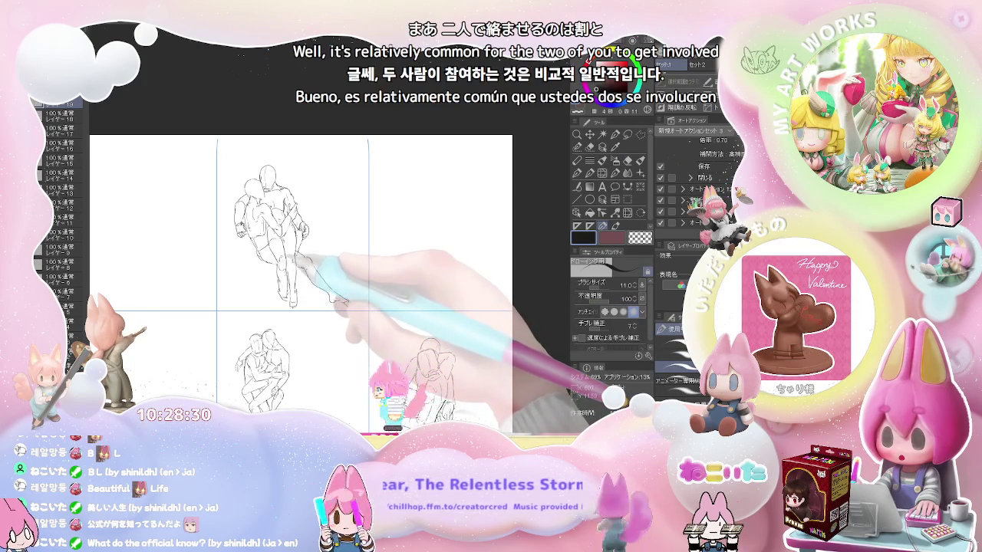
pyautogui.press('e')
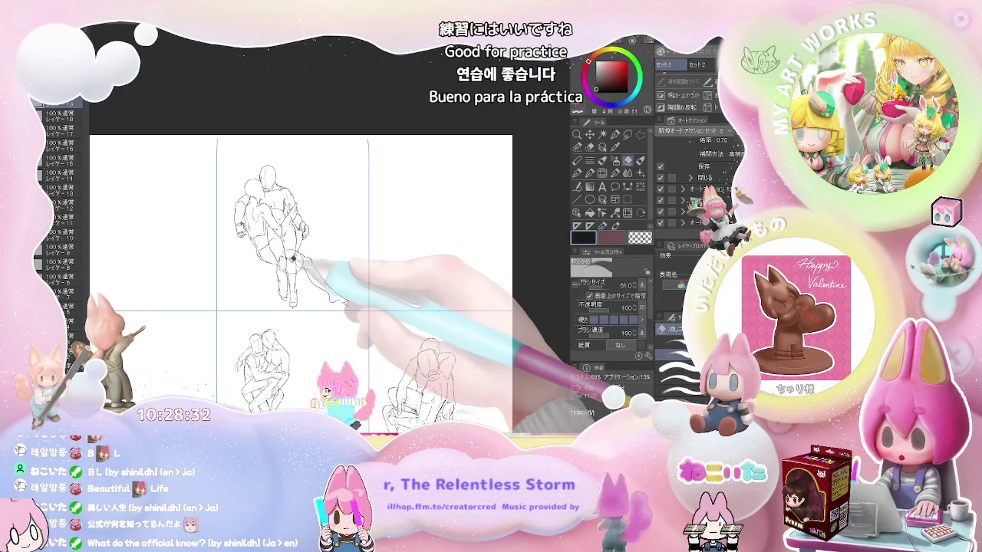
pyautogui.press('p')
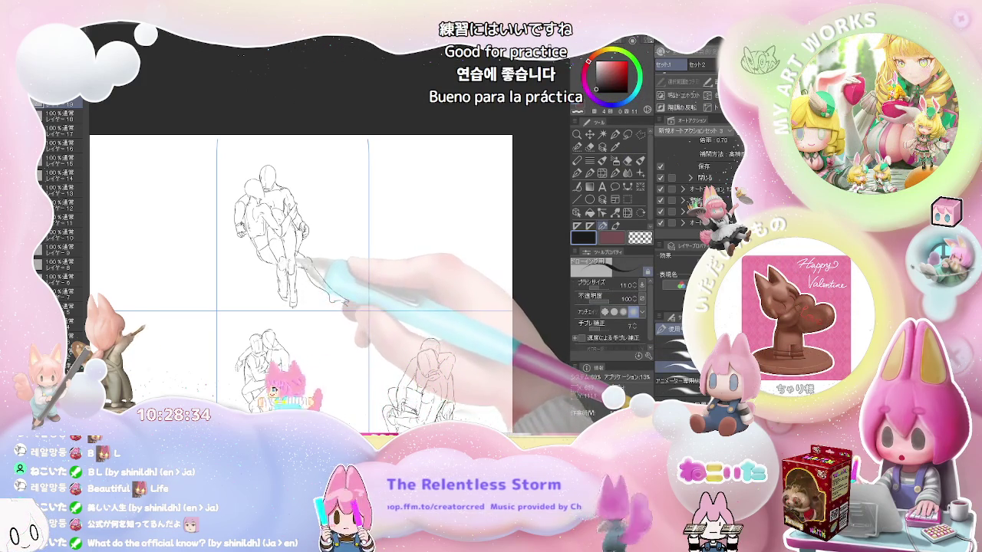
pyautogui.press('e')
pyautogui.press('p')
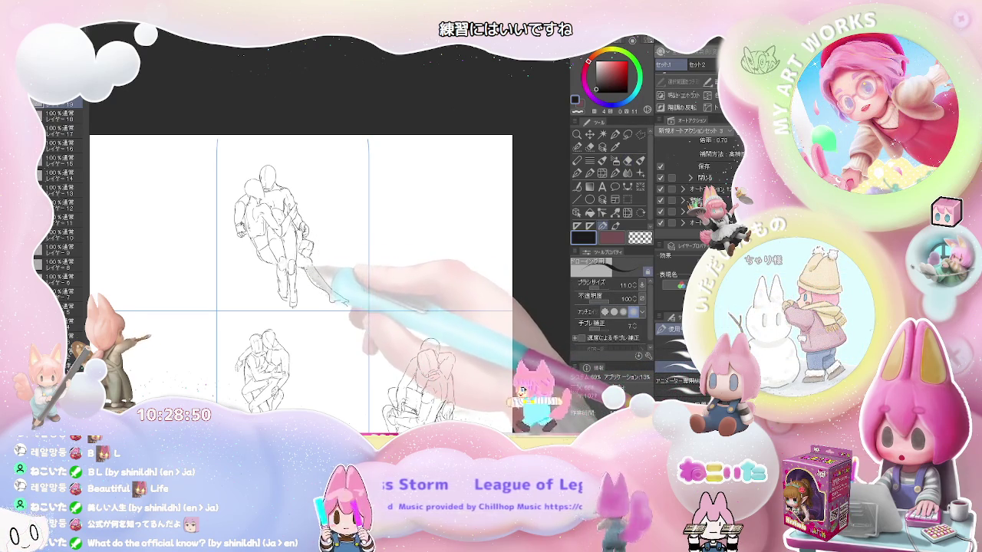
pyautogui.scroll(-2, 342, 280)
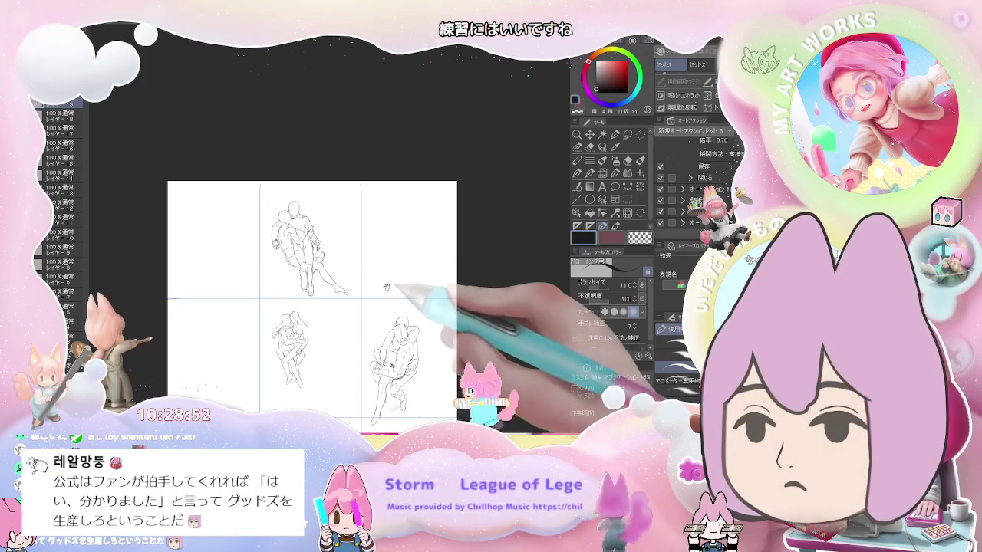
# - Centre and zoom in on the empty top-right panel, then sketch the first head lines there
pyautogui.moveTo(347, 273); pyautogui.dragTo(318, 254)
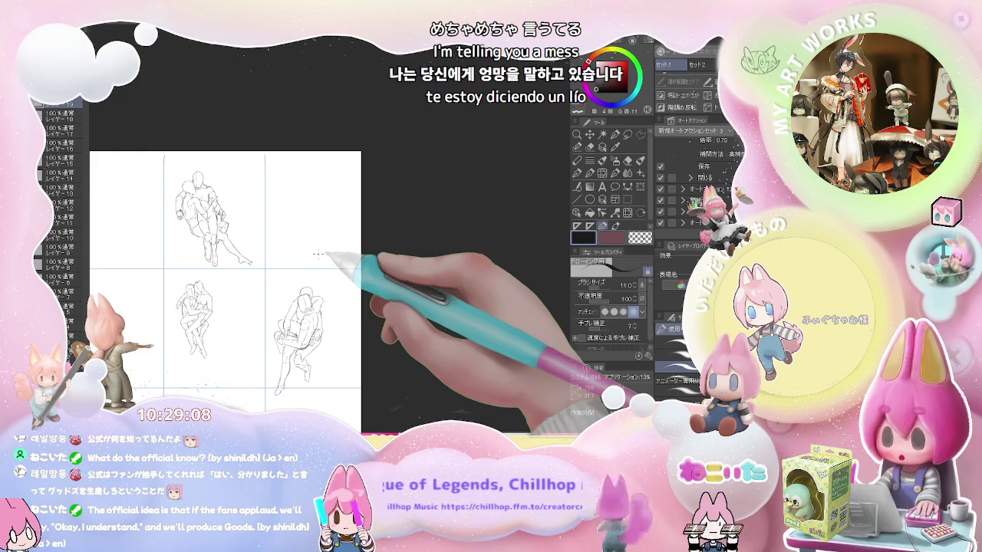
pyautogui.moveTo(285, 229); pyautogui.dragTo(217, 240)
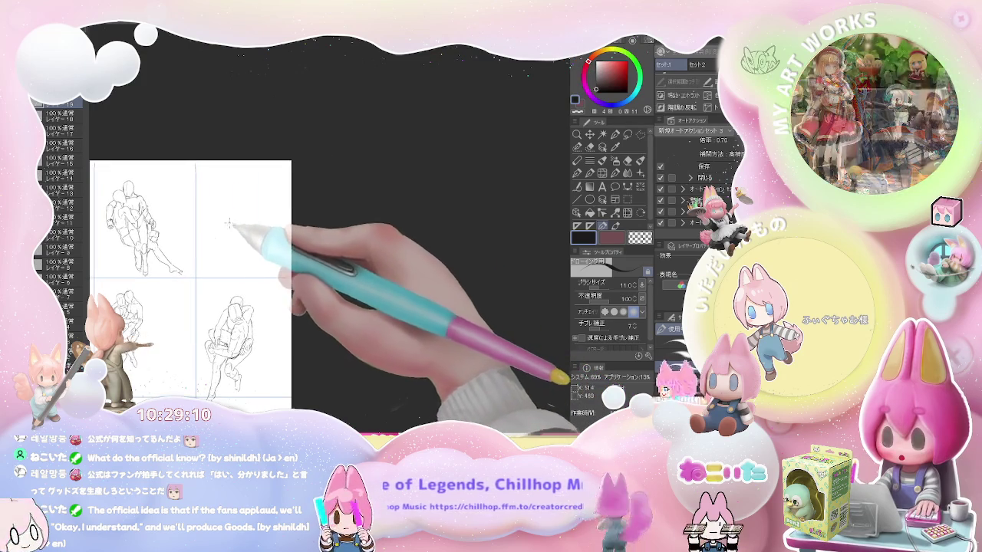
pyautogui.scroll(1, 243, 201)
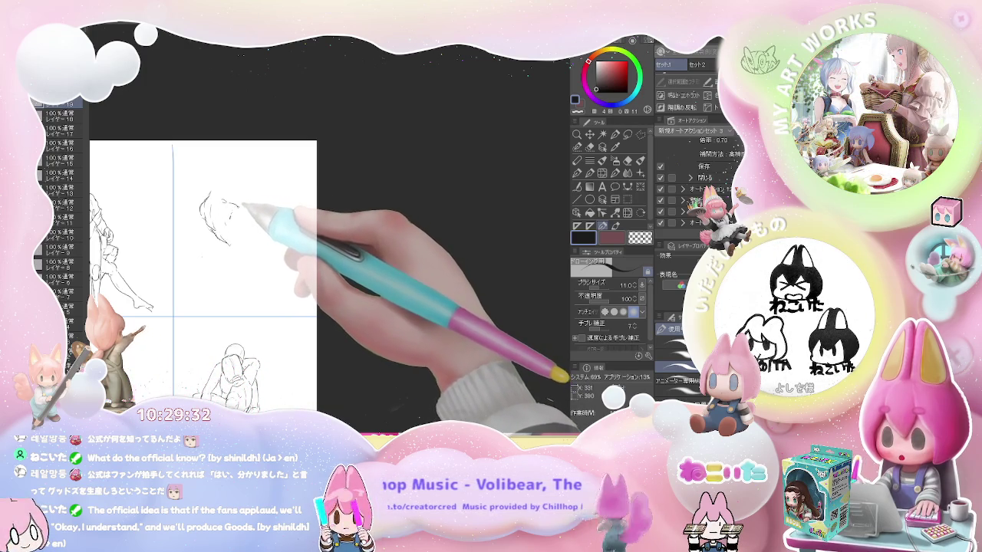
pyautogui.moveTo(226, 204)
pyautogui.mouseDown()
pyautogui.moveTo(257, 220)
pyautogui.moveTo(302, 202)
pyautogui.mouseUp()
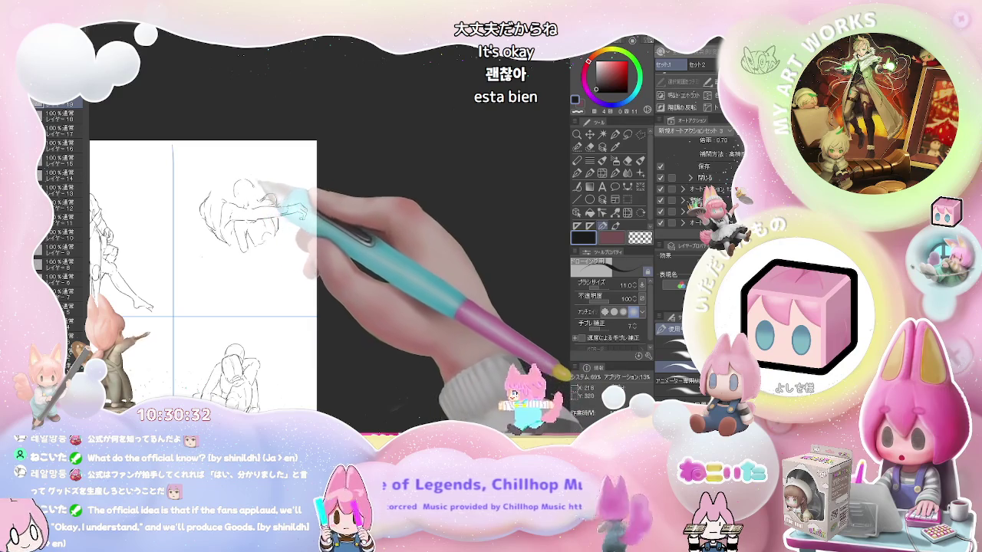
# - Rough in the embracing pair's arms, torsos and legs, erasing and redrawing lines as needed
pyautogui.press('e')
pyautogui.press('p')
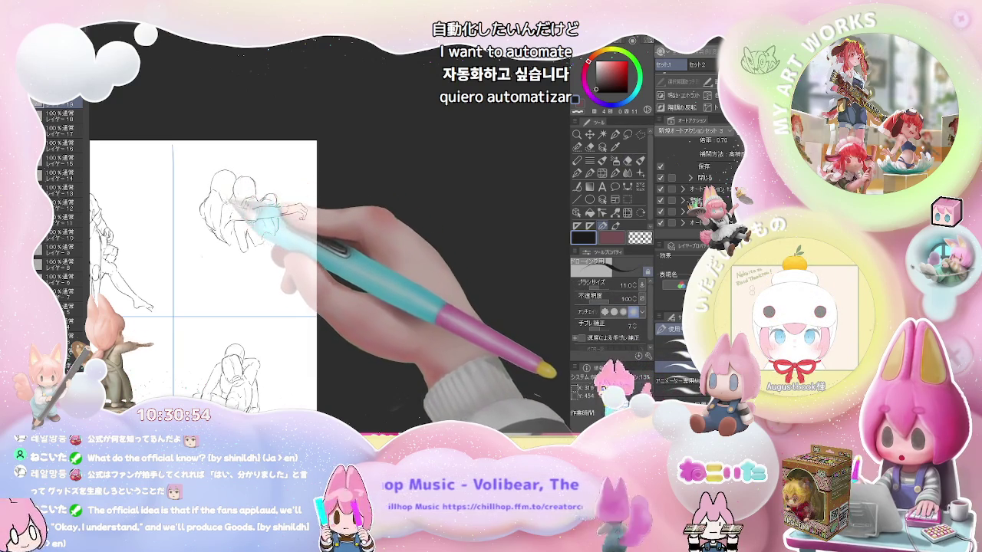
pyautogui.press('e')
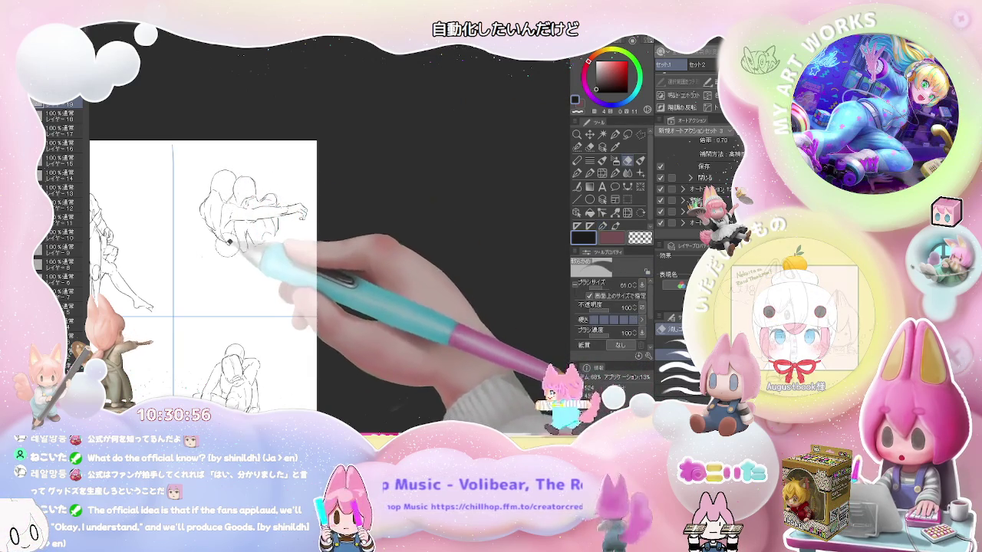
pyautogui.press('p')
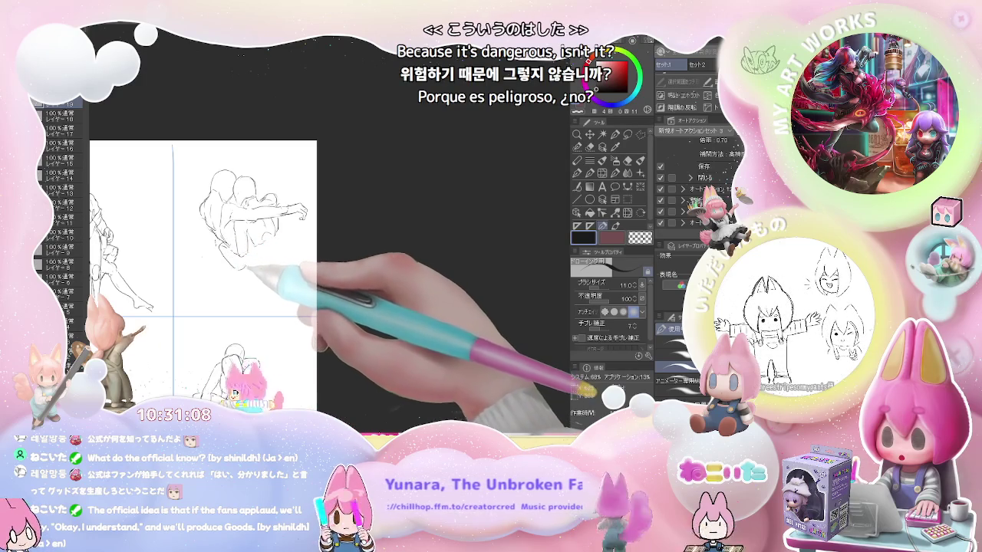
pyautogui.press('e')
pyautogui.press('p')
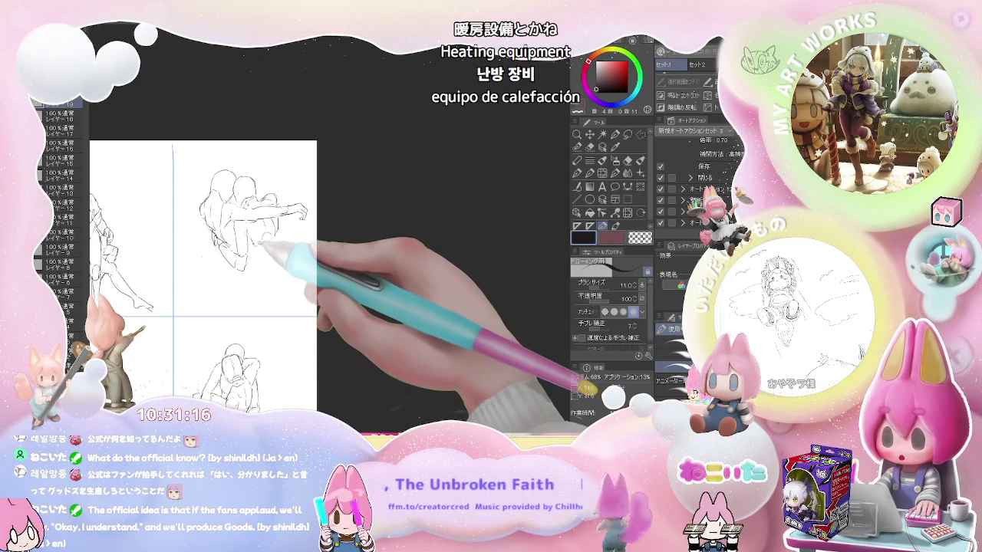
pyautogui.press('e')
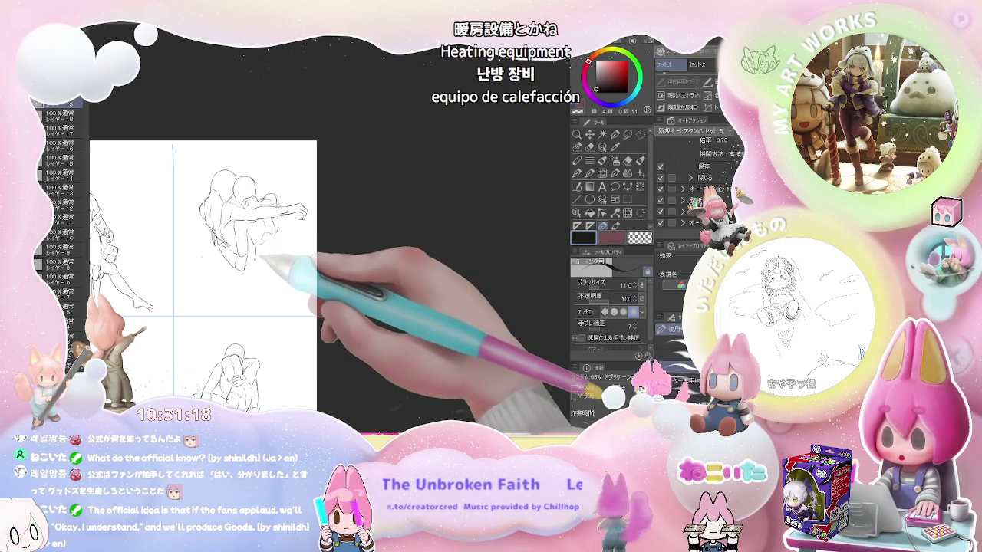
pyautogui.press('p')
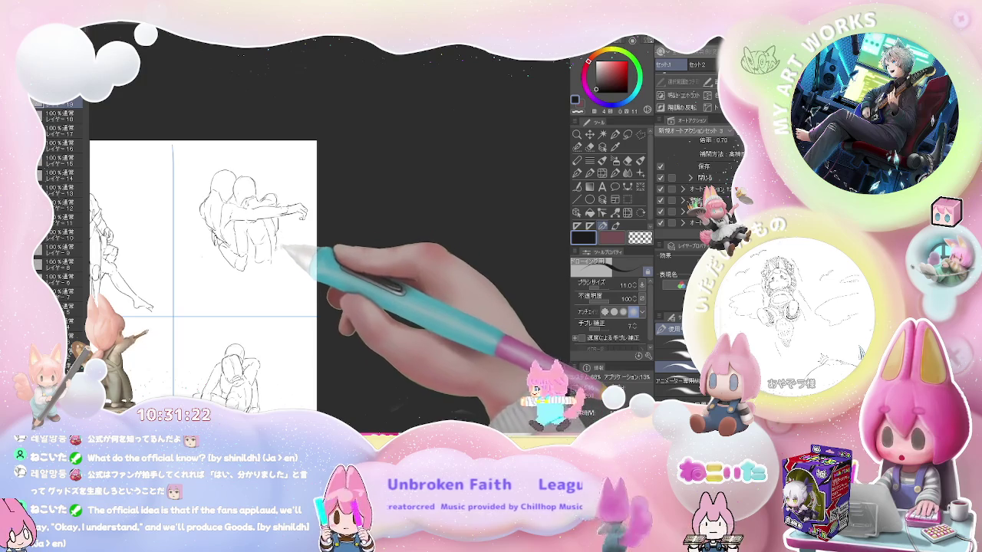
pyautogui.press('e')
pyautogui.press('p')
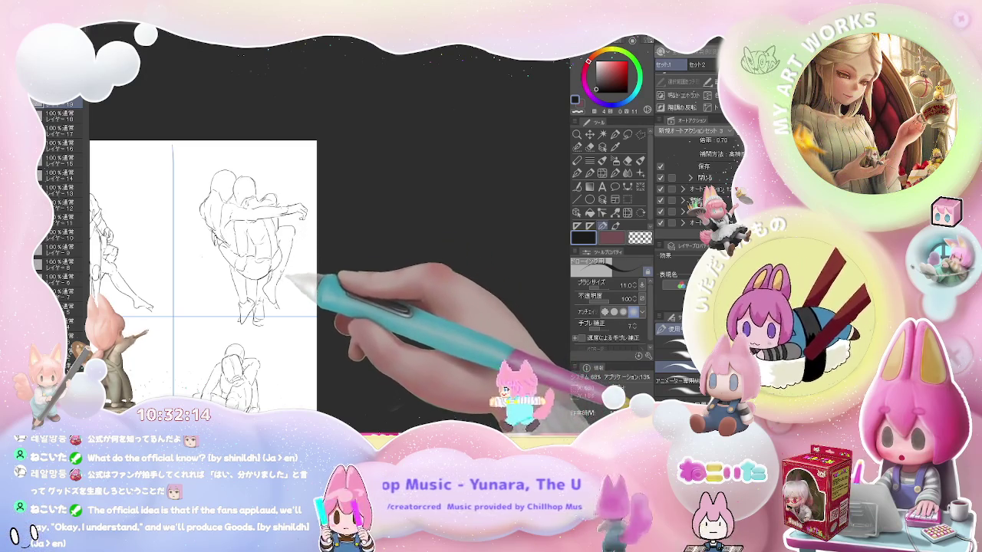
# - Erase stray lines near the head, refine the legs and feet down to the ground, then zoom out
pyautogui.press('e')
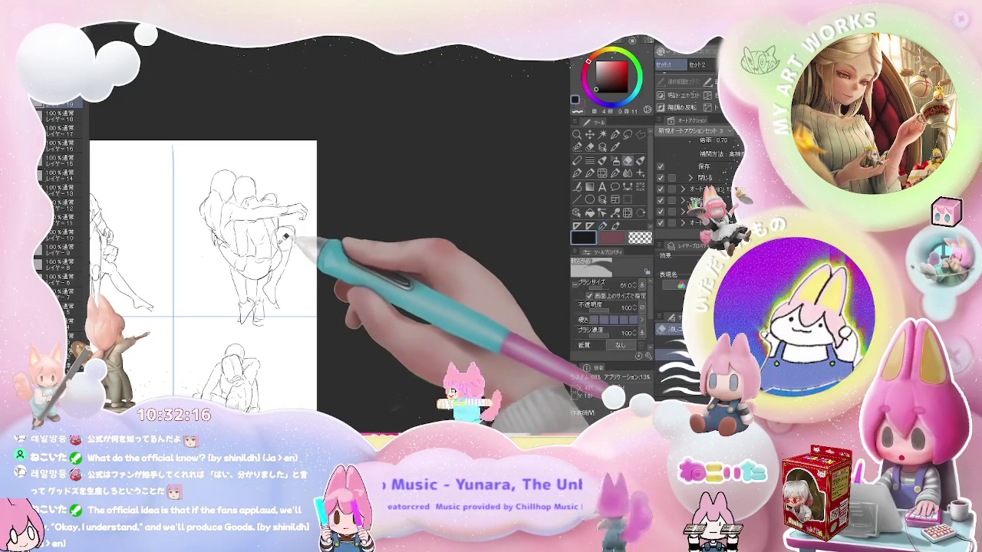
pyautogui.press('p')
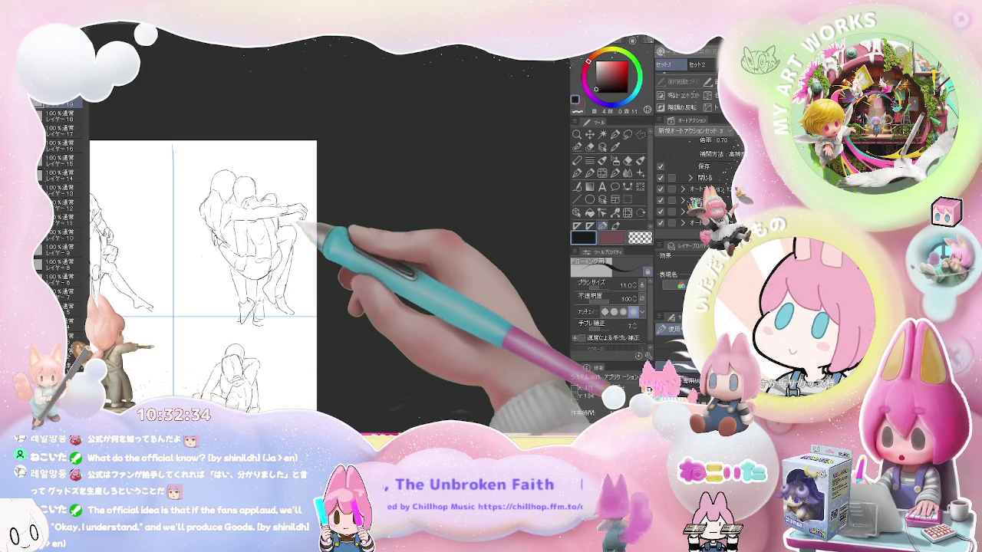
pyautogui.press('e')
pyautogui.press('p')
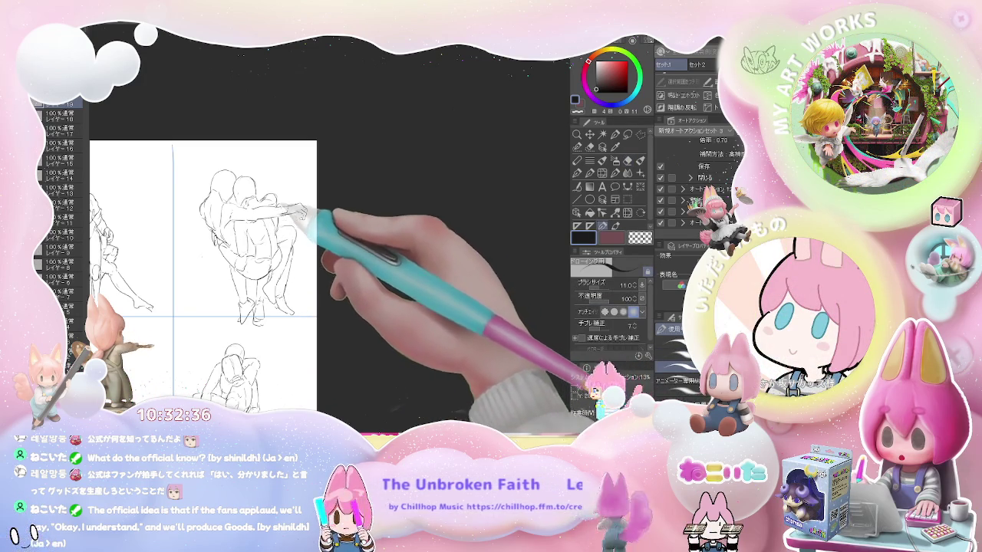
pyautogui.press('e')
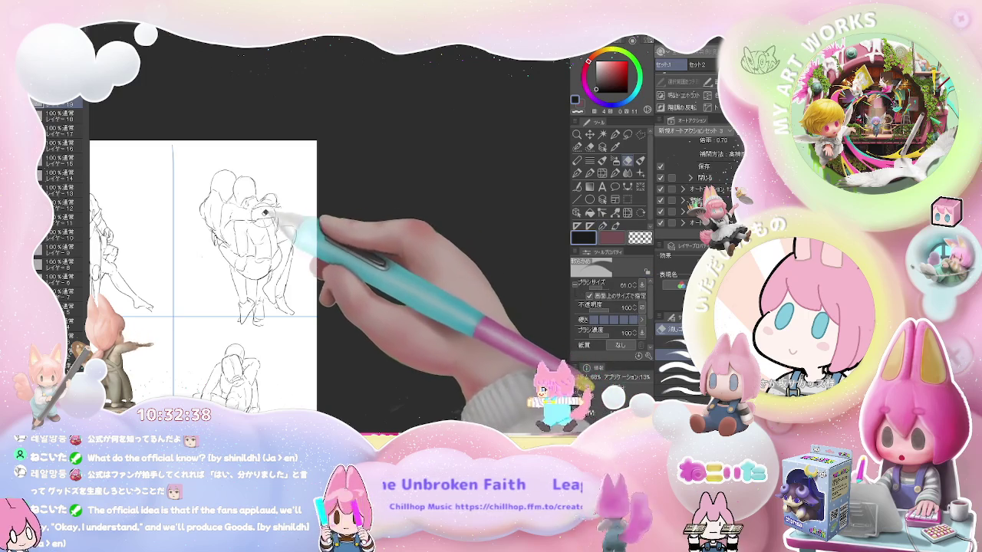
pyautogui.moveTo(265, 212); pyautogui.dragTo(240, 216)
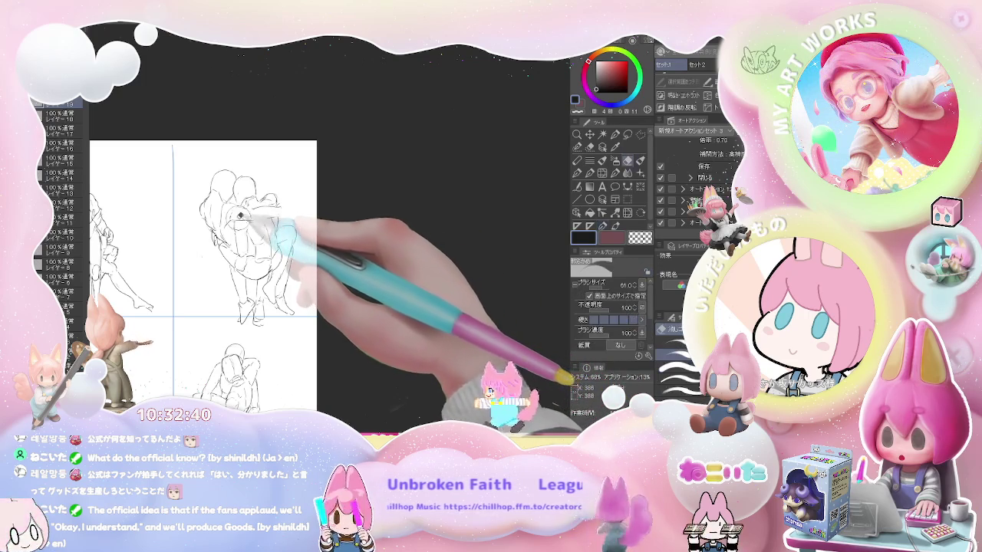
pyautogui.press('p')
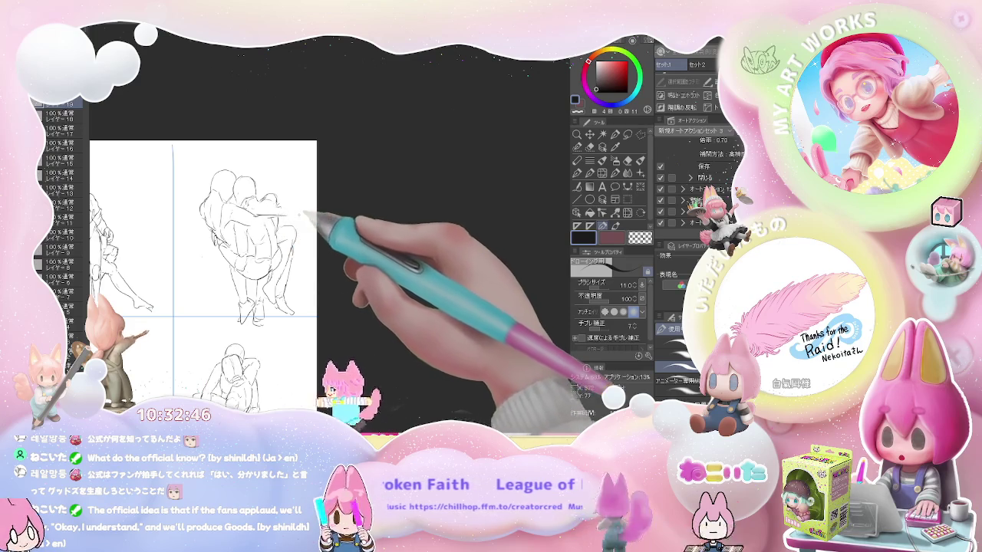
pyautogui.press('e')
pyautogui.press('p')
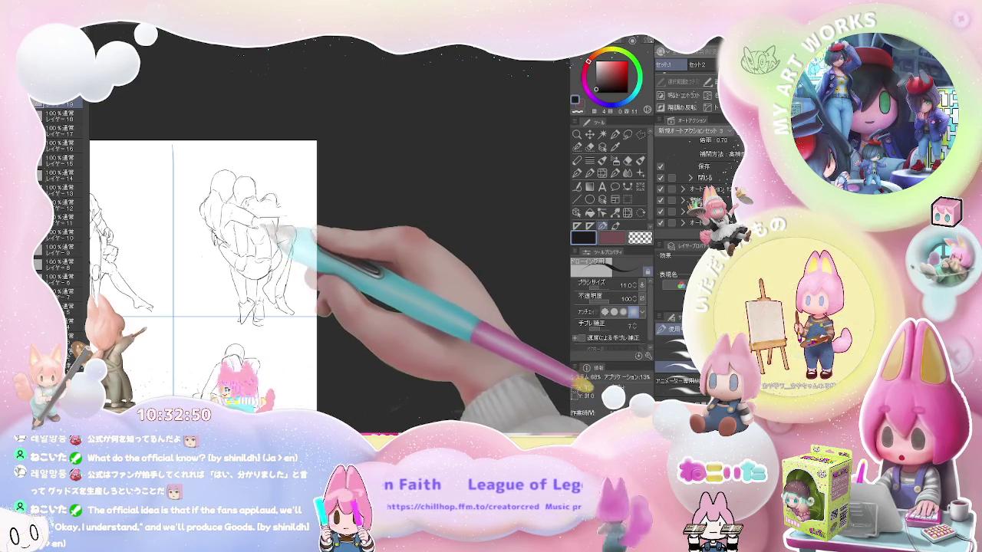
pyautogui.press('e')
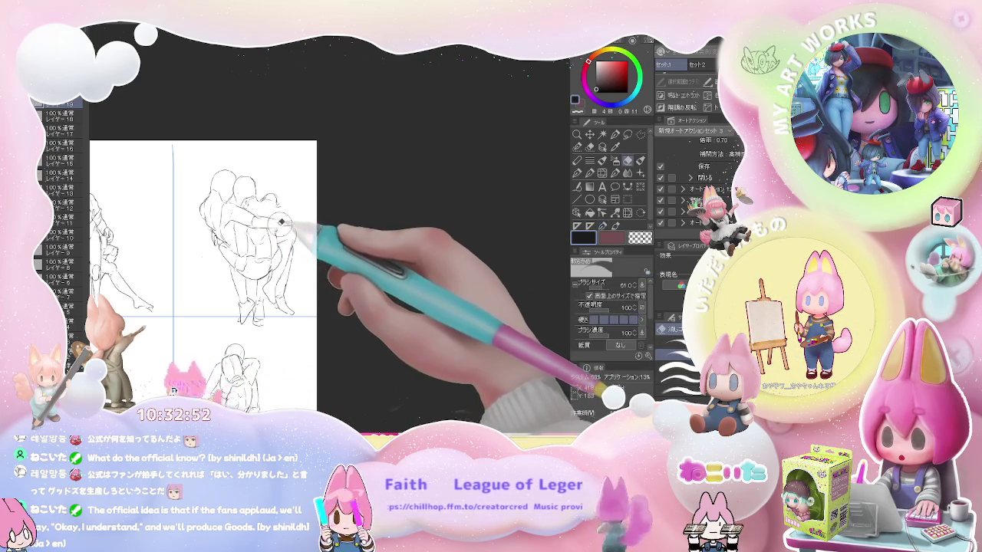
pyautogui.press('p')
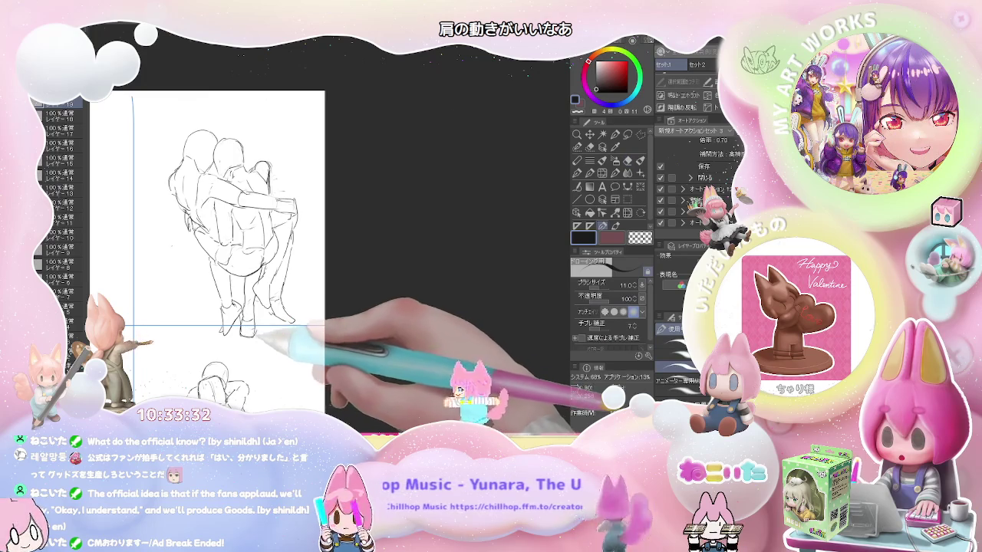
pyautogui.scroll(-2, 268, 334)
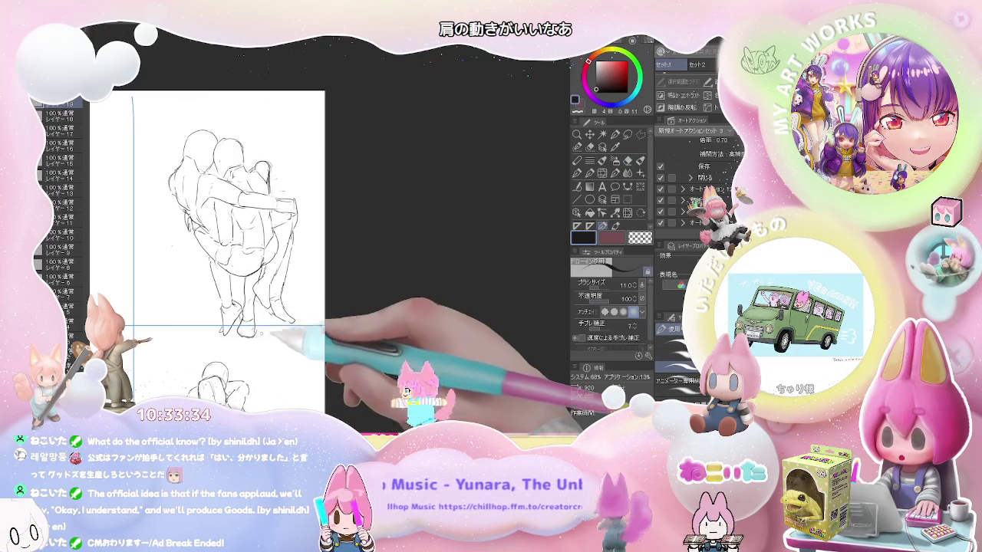
# - Frame the full 3x3 page in view, then begin a head outline in the top-left panel
pyautogui.scroll(-2, 277, 328)
pyautogui.scroll(-2, 284, 324)
pyautogui.moveTo(284, 324); pyautogui.dragTo(357, 247)
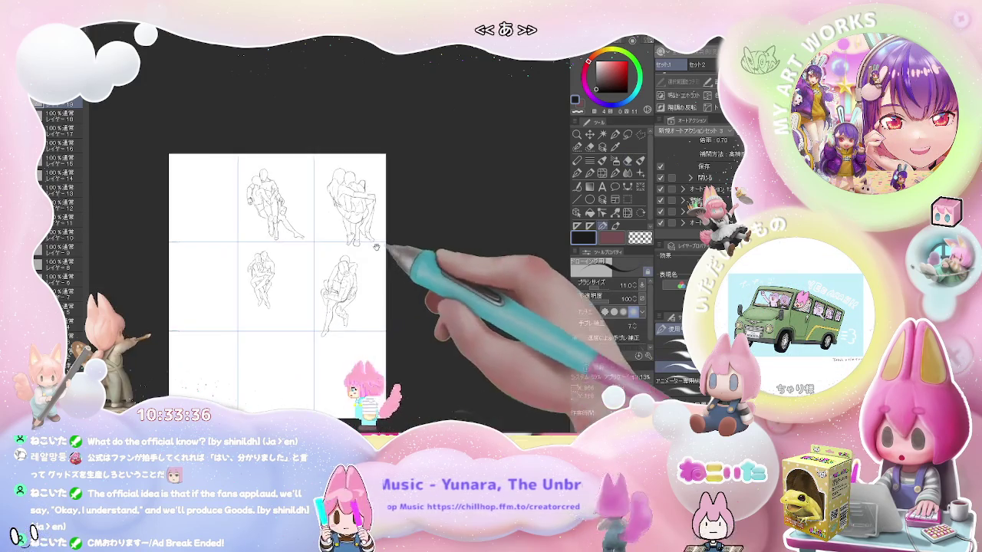
pyautogui.scroll(1, 376, 292)
pyautogui.scroll(1, 383, 287)
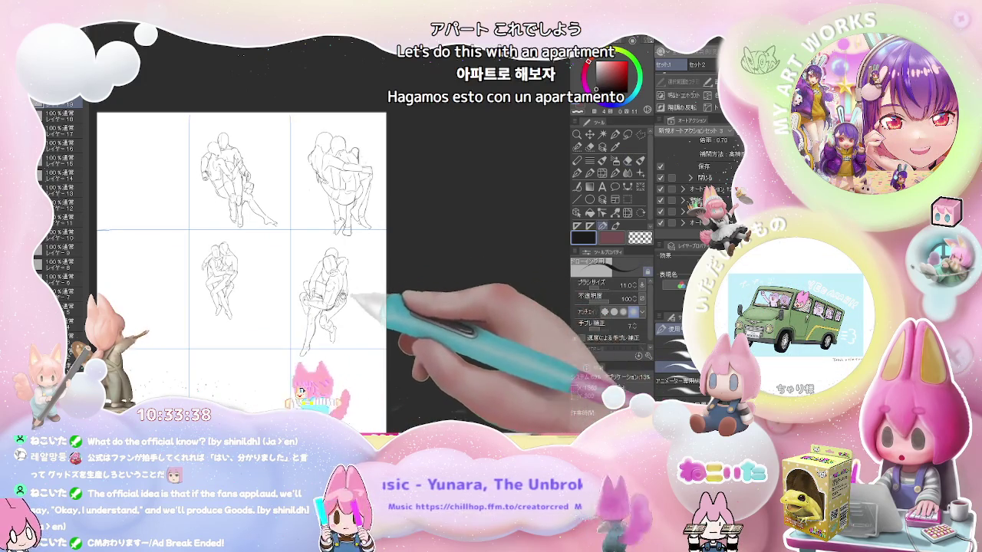
pyautogui.moveTo(355, 295); pyautogui.dragTo(389, 278)
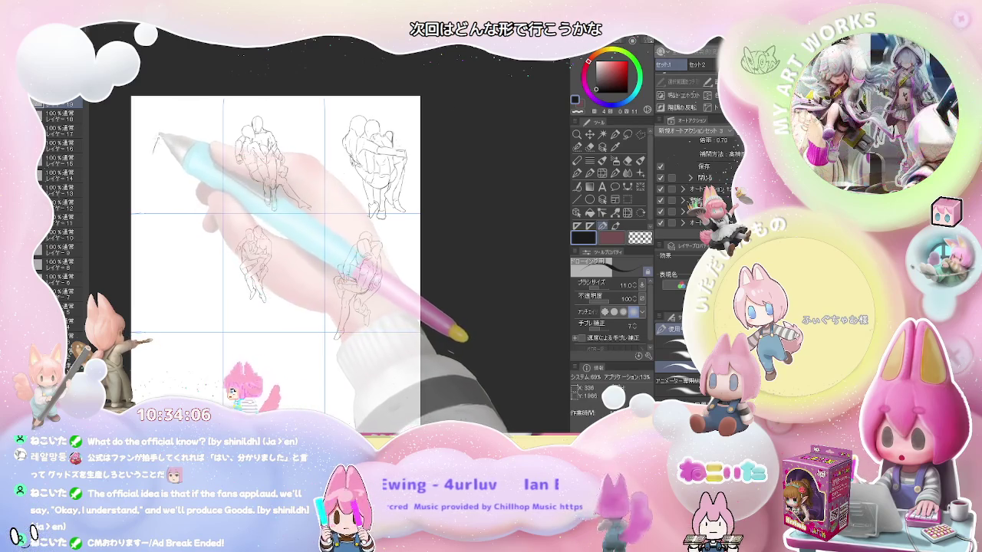
pyautogui.moveTo(169, 130); pyautogui.dragTo(153, 157)
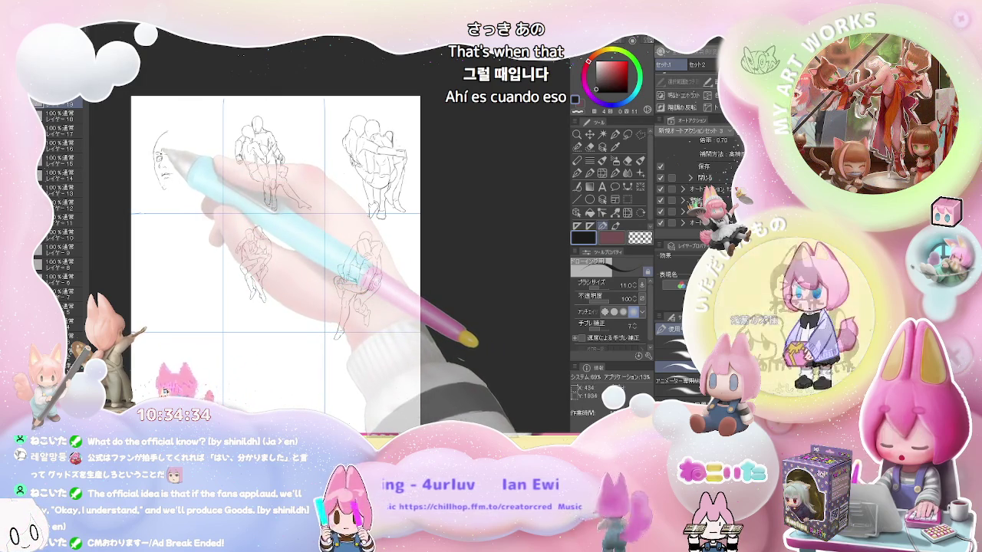
# - Add eye and hair lines and extend the right side of the top-left head outline
pyautogui.moveTo(160, 137)
pyautogui.mouseDown()
pyautogui.moveTo(164, 165)
pyautogui.moveTo(197, 130)
pyautogui.mouseUp()
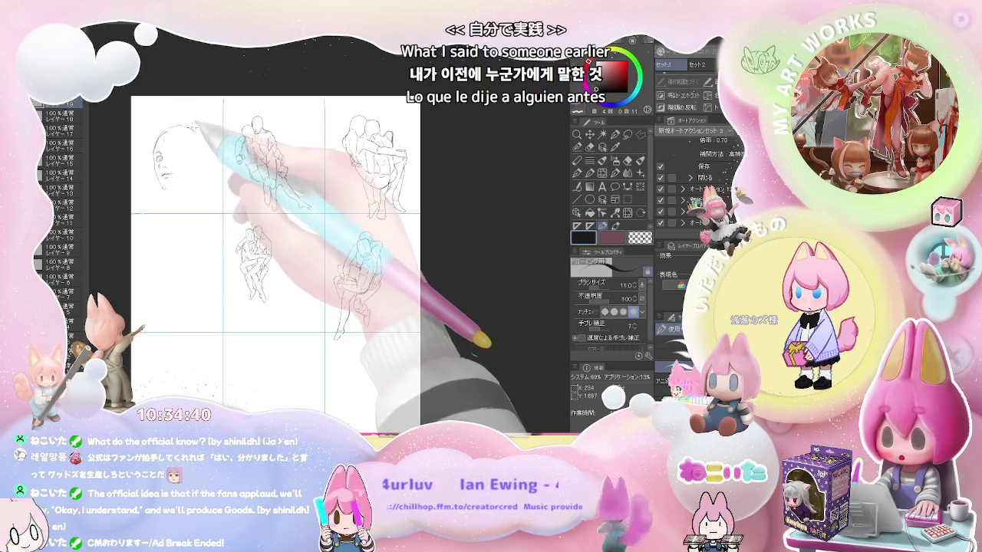
pyautogui.moveTo(196, 132); pyautogui.dragTo(204, 144)
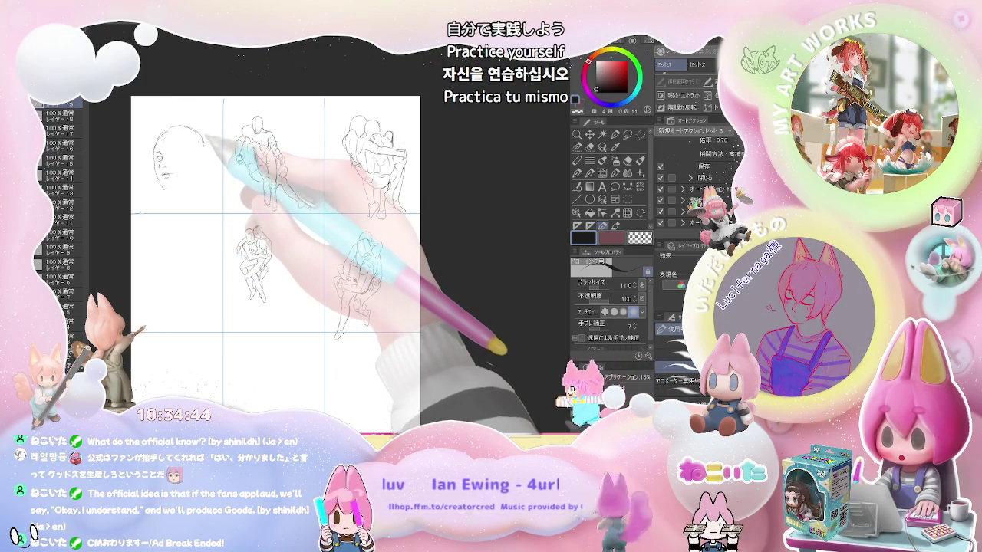
pyautogui.moveTo(201, 136); pyautogui.dragTo(204, 155)
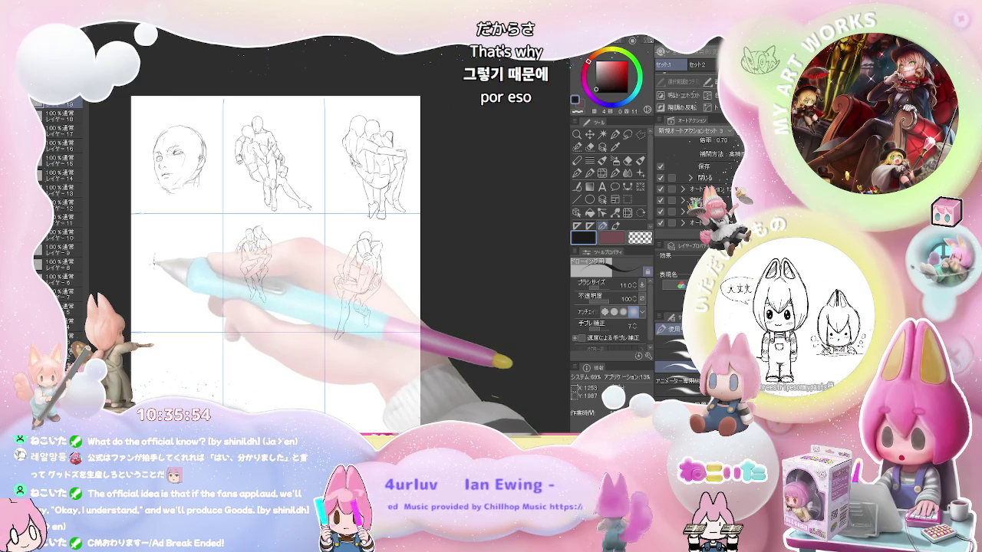
# - Draw the front-view head arc in the middle-left panel with strokes beneath it
pyautogui.moveTo(157, 251)
pyautogui.mouseDown()
pyautogui.moveTo(153, 261)
pyautogui.moveTo(188, 247)
pyautogui.moveTo(198, 262)
pyautogui.mouseUp()
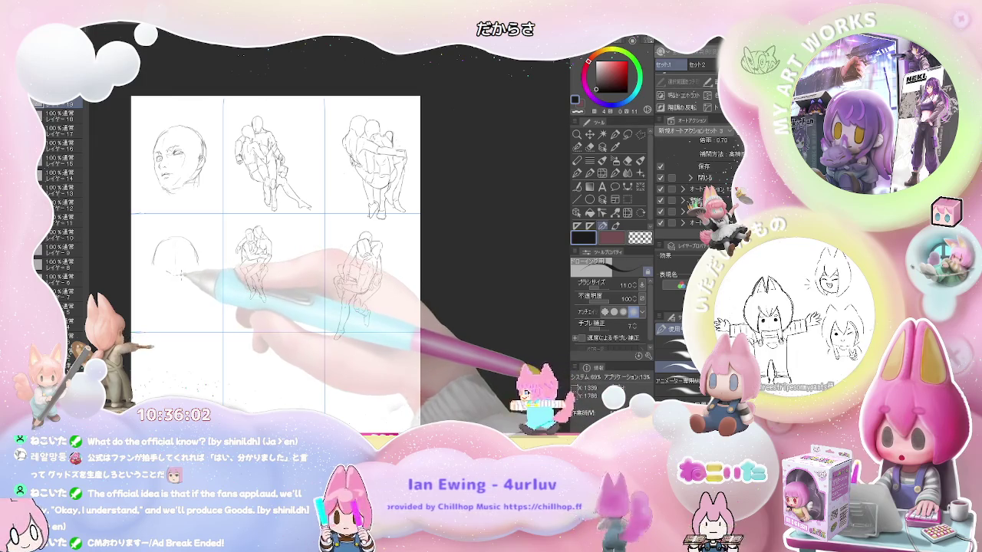
pyautogui.moveTo(165, 265); pyautogui.dragTo(194, 270)
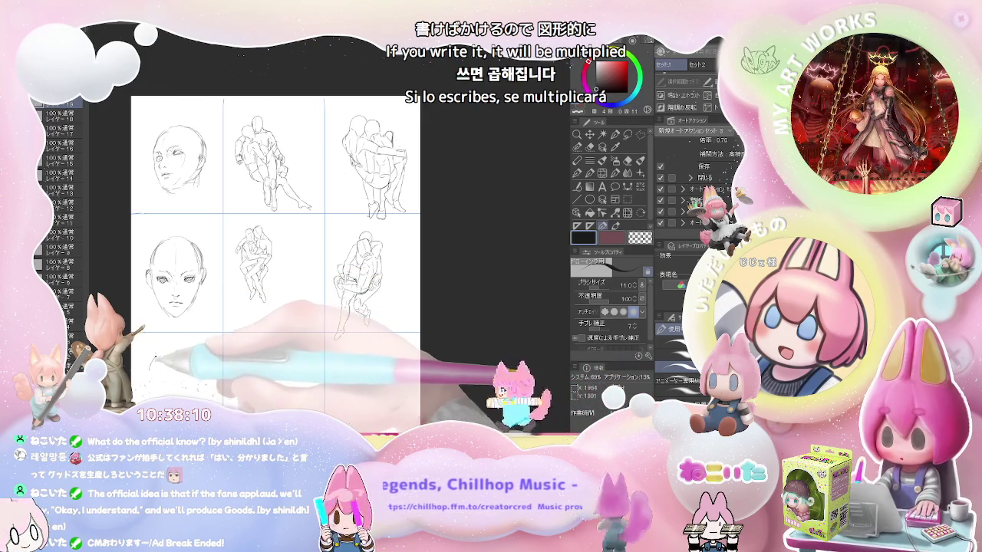
# - Sketch the bottom-left head arc, then toggle between eraser (E) and pencil (P) to refine it
pyautogui.moveTo(169, 347); pyautogui.dragTo(151, 365)
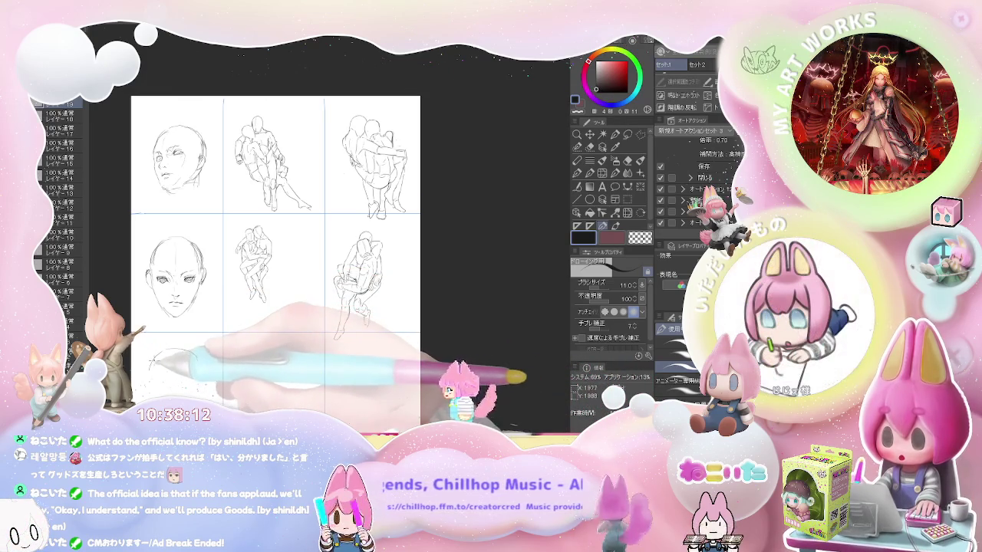
pyautogui.moveTo(153, 376); pyautogui.dragTo(201, 370)
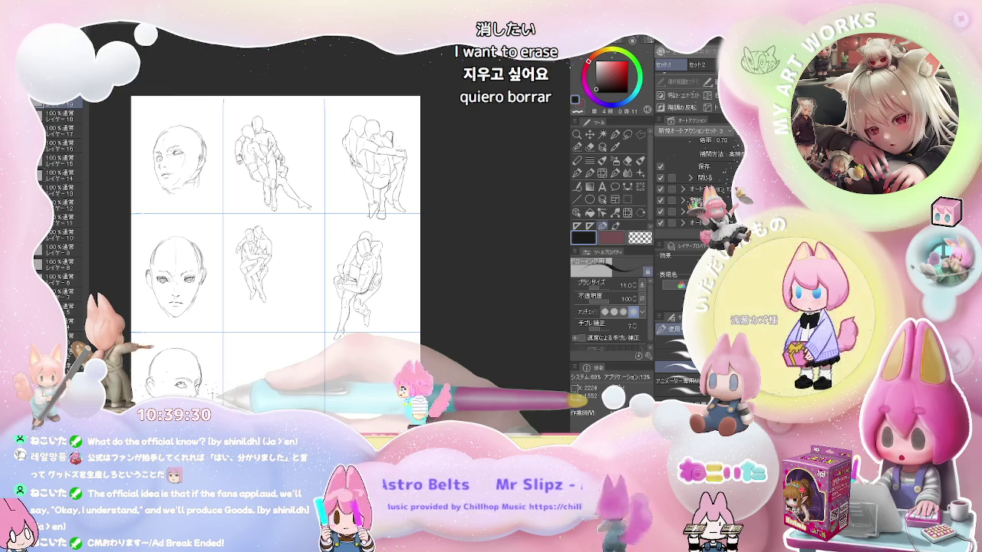
pyautogui.press('e')
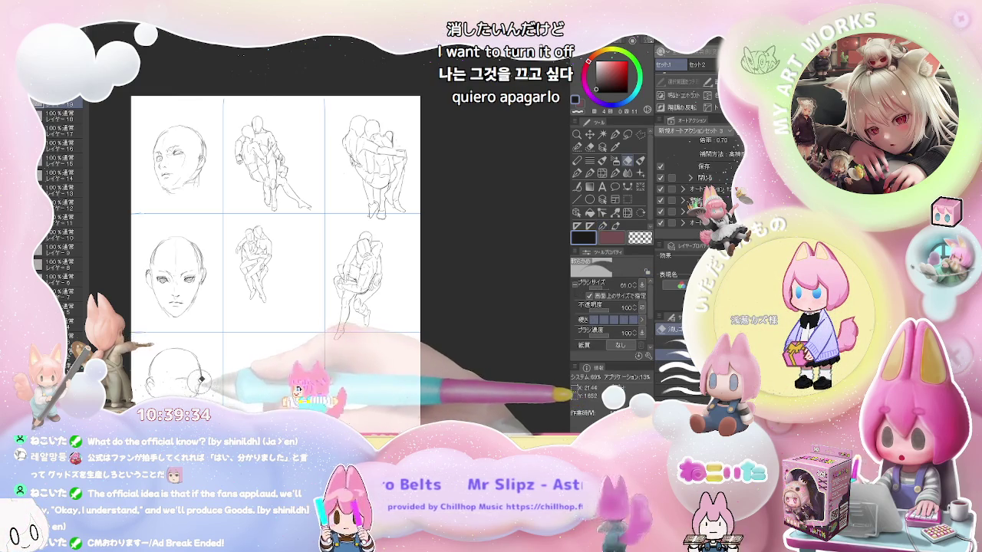
pyautogui.press('p')
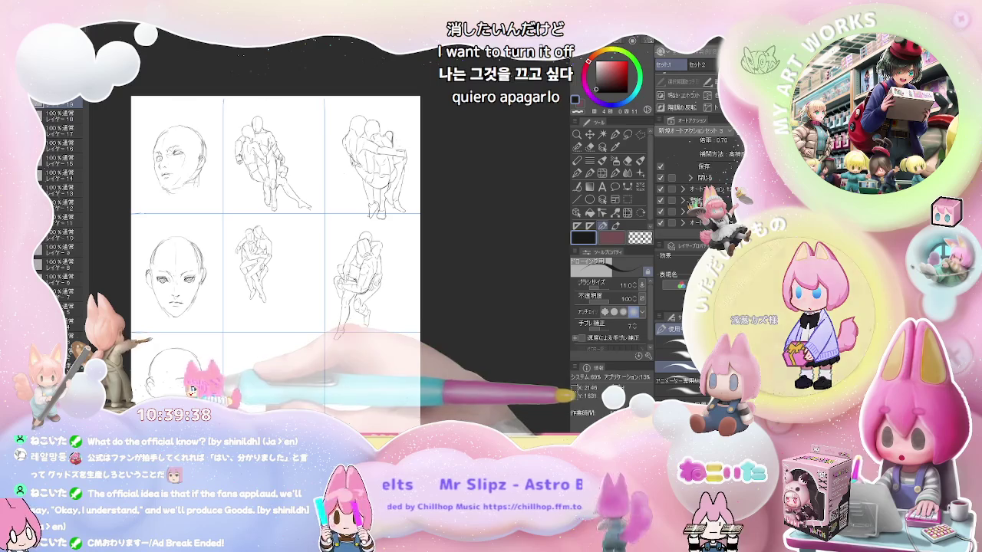
pyautogui.press('e')
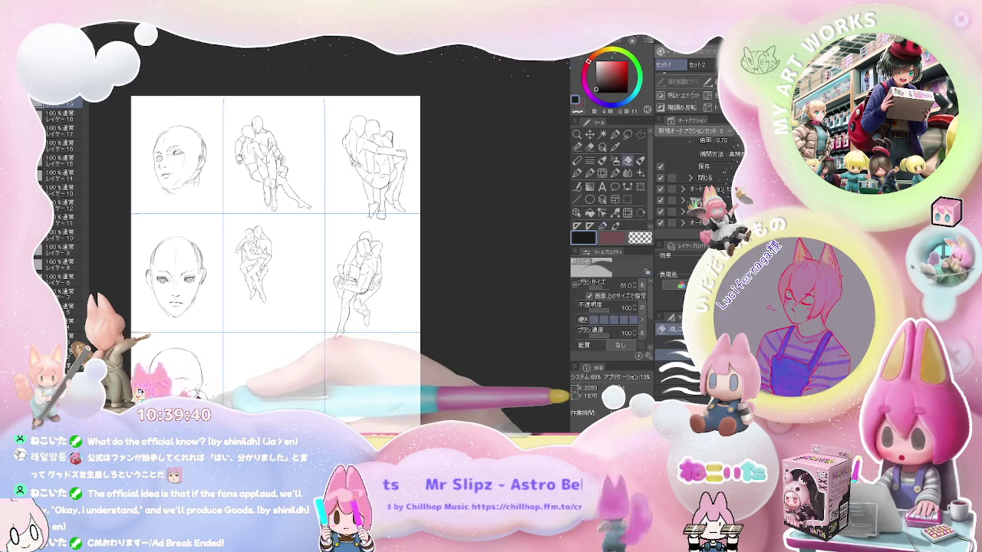
pyautogui.press('p')
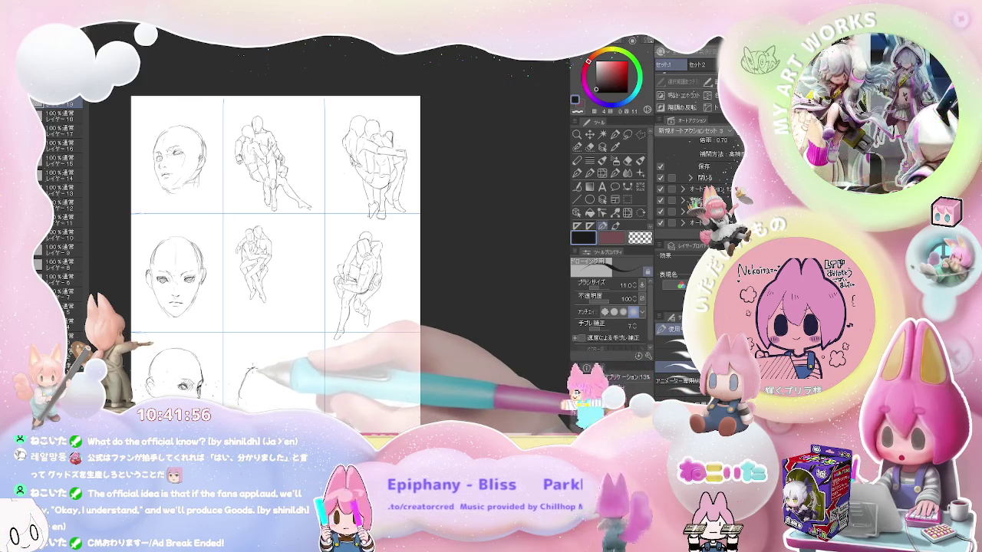
# - Sketch the tilted head outline, its right-side curve and an eye in the bottom-middle panel
pyautogui.moveTo(251, 368); pyautogui.dragTo(276, 355)
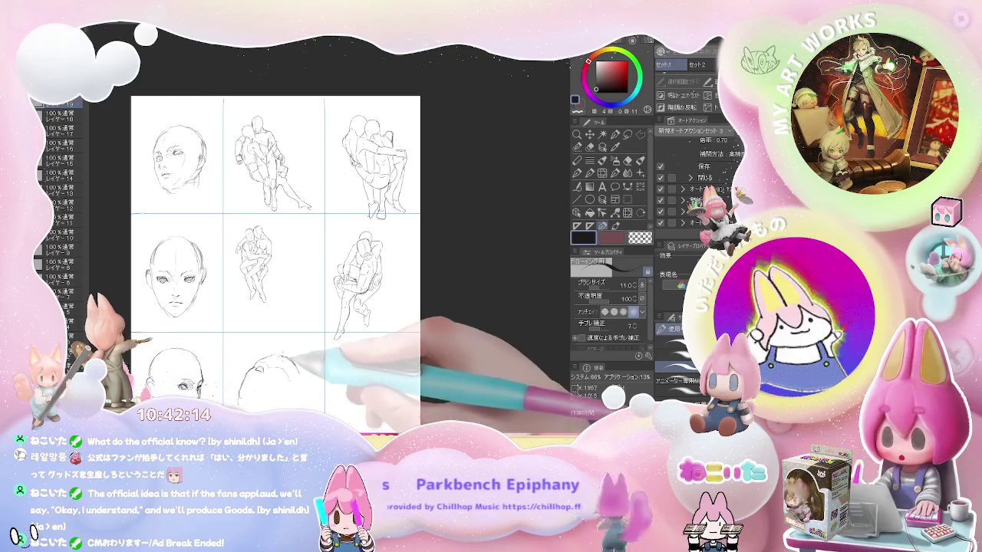
pyautogui.moveTo(297, 361); pyautogui.dragTo(307, 403)
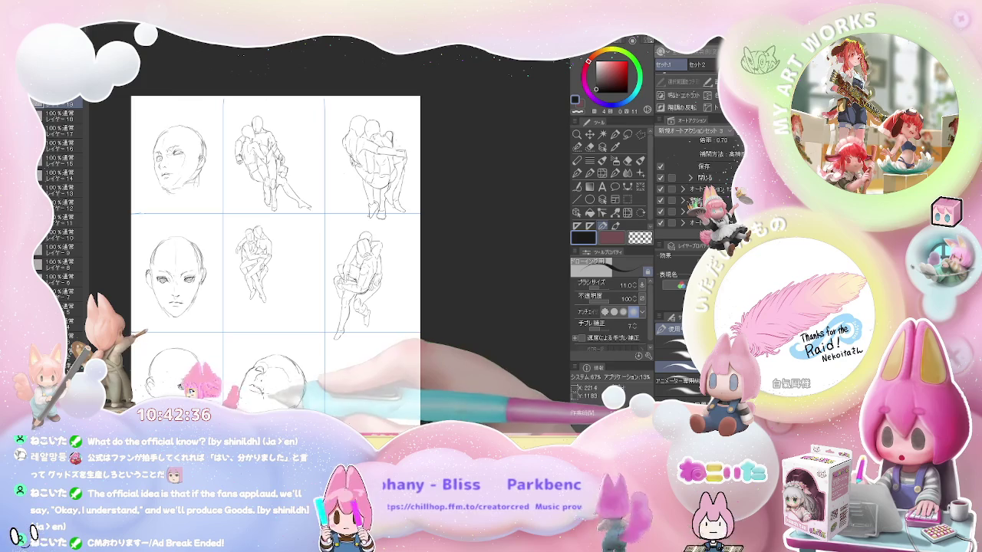
pyautogui.moveTo(268, 376); pyautogui.dragTo(274, 376)
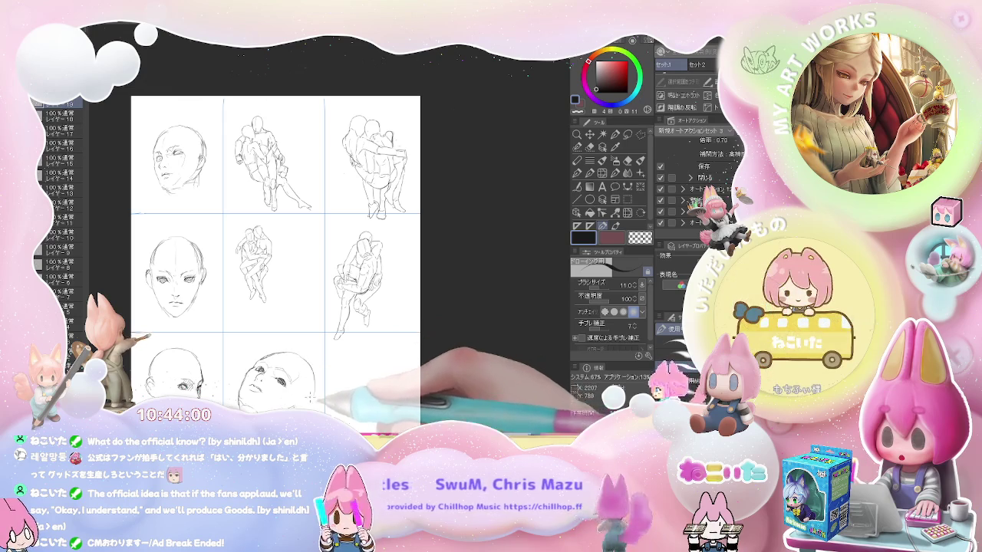
# - Add a curve shaping the back of the upturned head, then change the view to check the drawing
pyautogui.moveTo(309, 370); pyautogui.dragTo(311, 405)
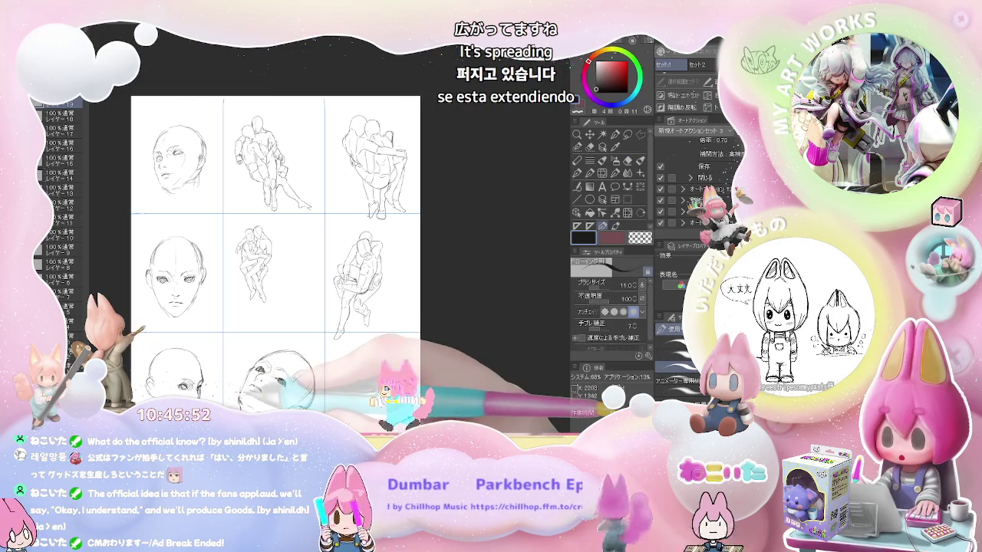
pyautogui.hotkey('ctrl', '-')
pyautogui.press('h')
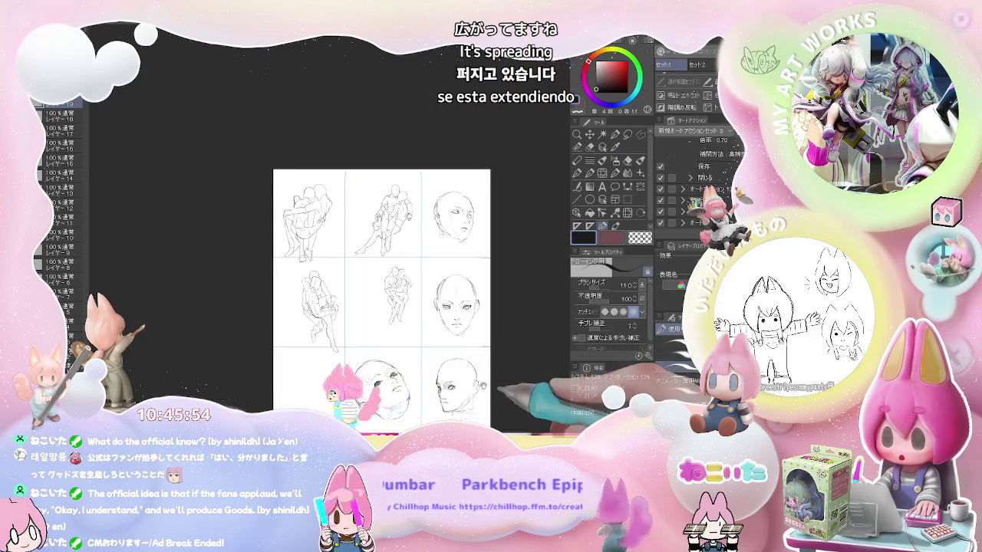
pyautogui.scroll(2, 462, 397)
pyautogui.scroll(2, 462, 398)
pyautogui.scroll(2, 462, 397)
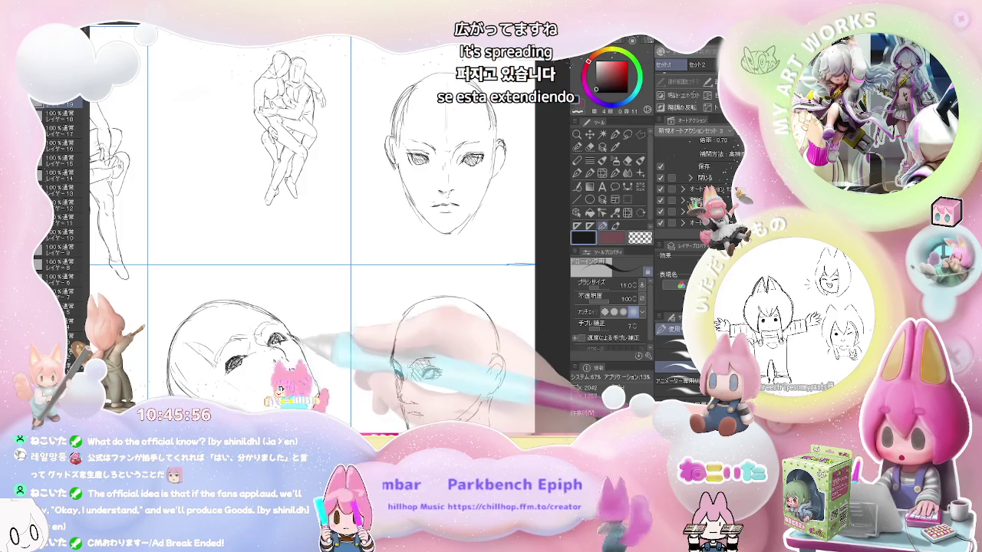
pyautogui.hotkey('ctrl', '-')
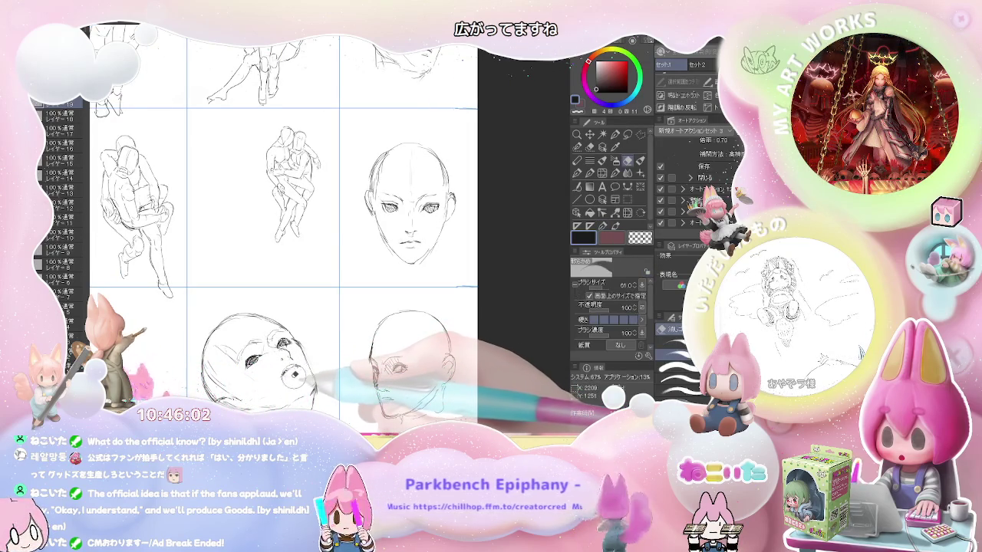
pyautogui.hotkey('ctrl', '-')
pyautogui.press('e')
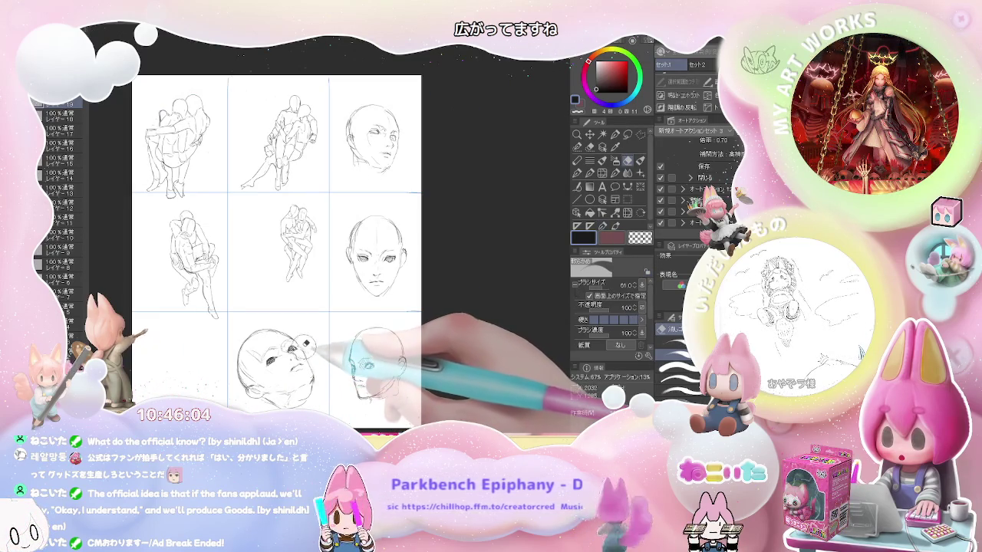
pyautogui.press('p')
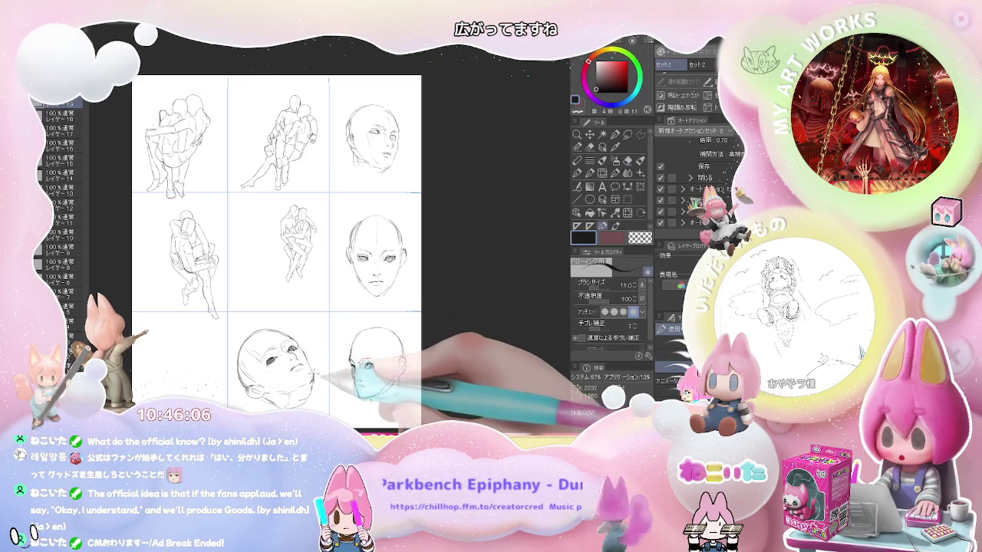
pyautogui.scroll(-2, 345, 384)
pyautogui.scroll(-3, 345, 384)
pyautogui.scroll(4, 360, 380)
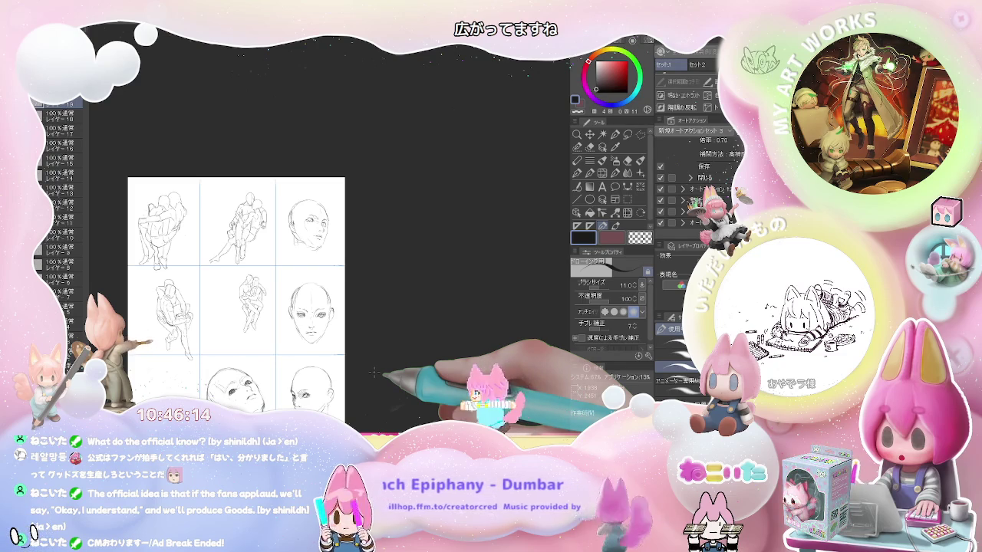
pyautogui.scroll(-2, 374, 373)
pyautogui.scroll(2, 374, 373)
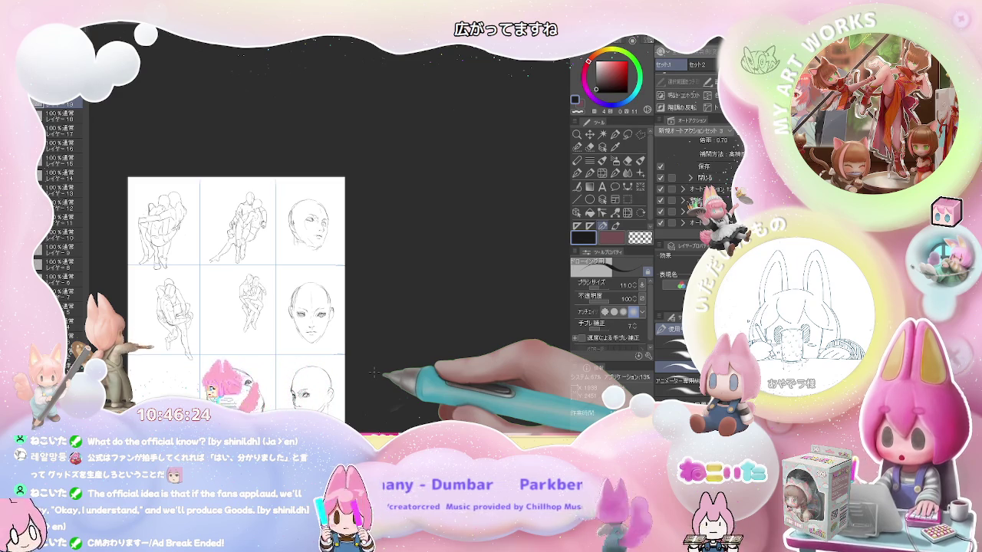
pyautogui.scroll(-2, 374, 373)
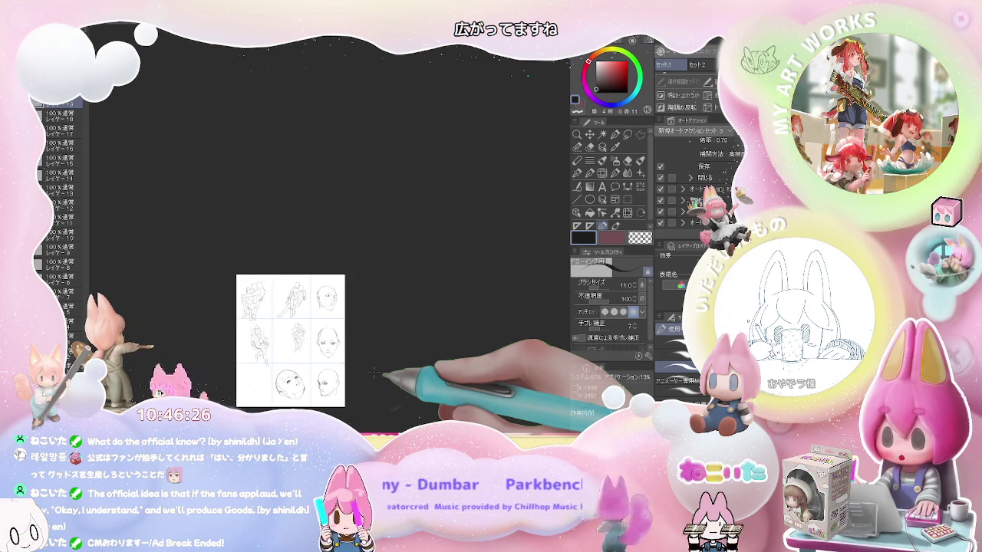
pyautogui.scroll(2, 374, 373)
pyautogui.press('h')
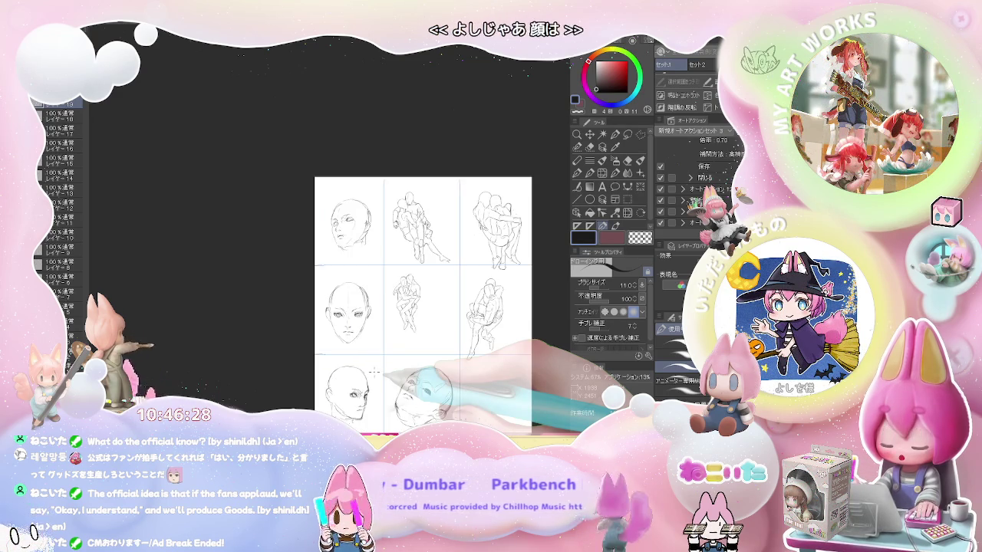
pyautogui.moveTo(499, 376); pyautogui.dragTo(352, 303)
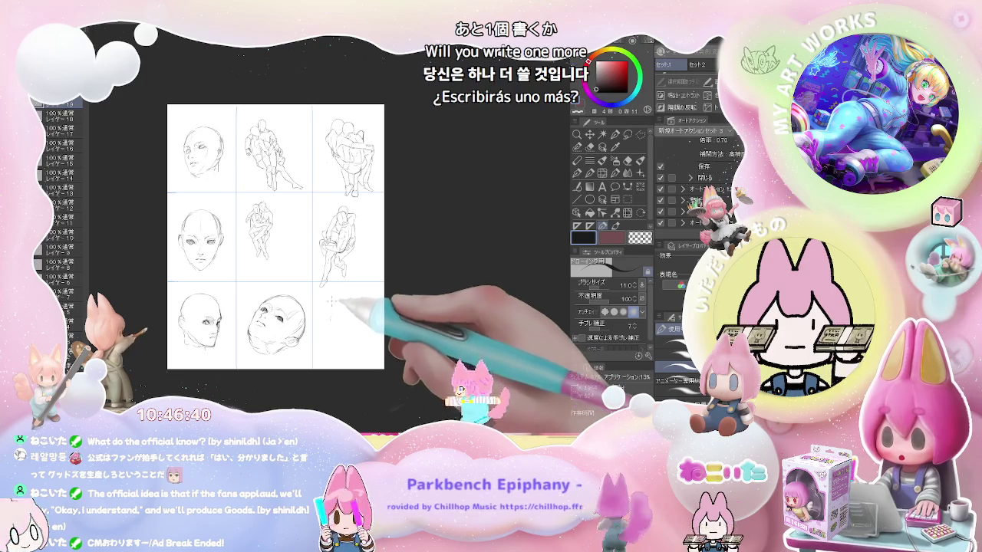
pyautogui.moveTo(331, 301)
pyautogui.mouseDown()
pyautogui.moveTo(278, 302)
pyautogui.moveTo(288, 282)
pyautogui.moveTo(335, 305)
pyautogui.mouseUp()
# - Zoom in on the bottom-right panel and sketch the head outline there
pyautogui.scroll(2, 279, 301)
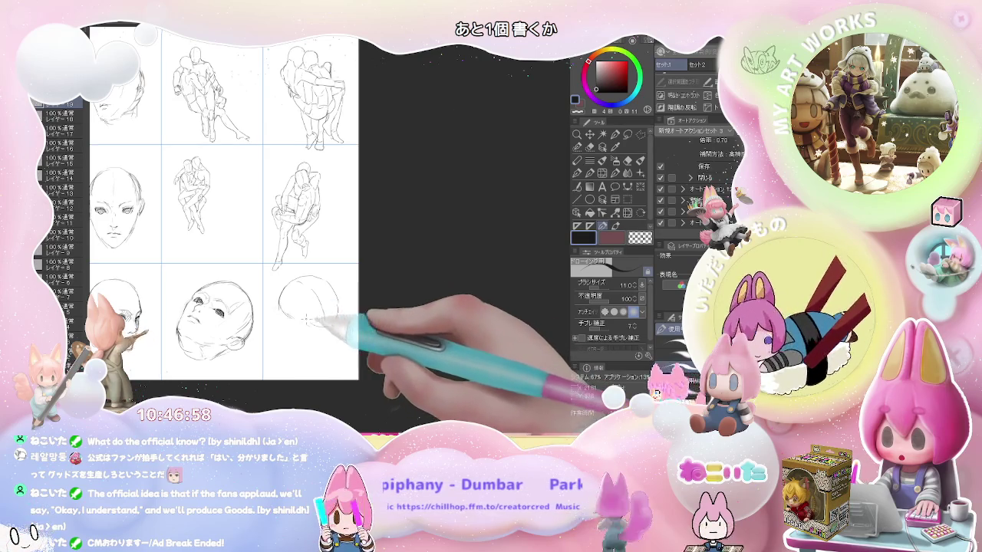
pyautogui.moveTo(293, 304)
pyautogui.mouseDown()
pyautogui.moveTo(322, 280)
pyautogui.moveTo(330, 319)
pyautogui.mouseUp()
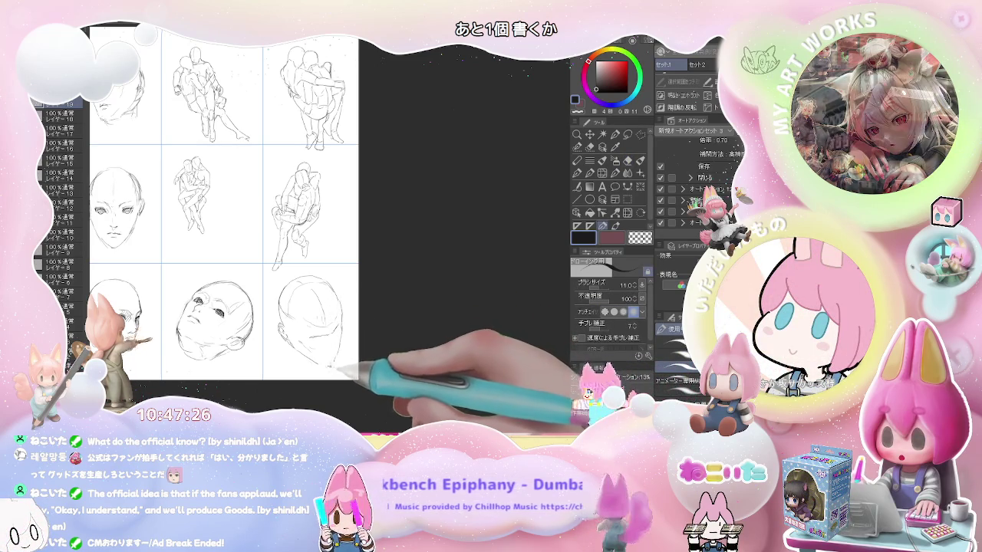
pyautogui.press('e')
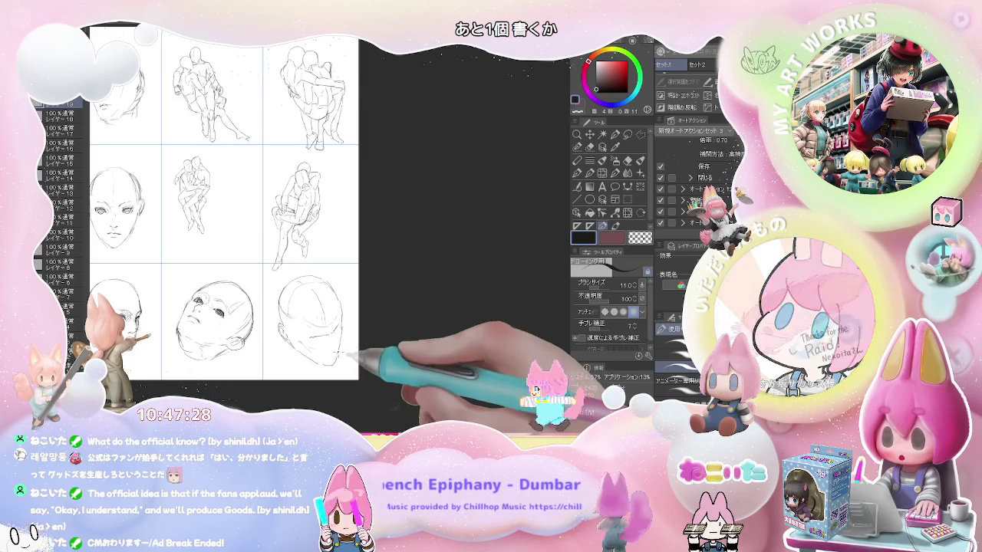
# - Alternate pencil and eraser to refine the bottom-right head, then fit the whole page in view
pyautogui.press('p')
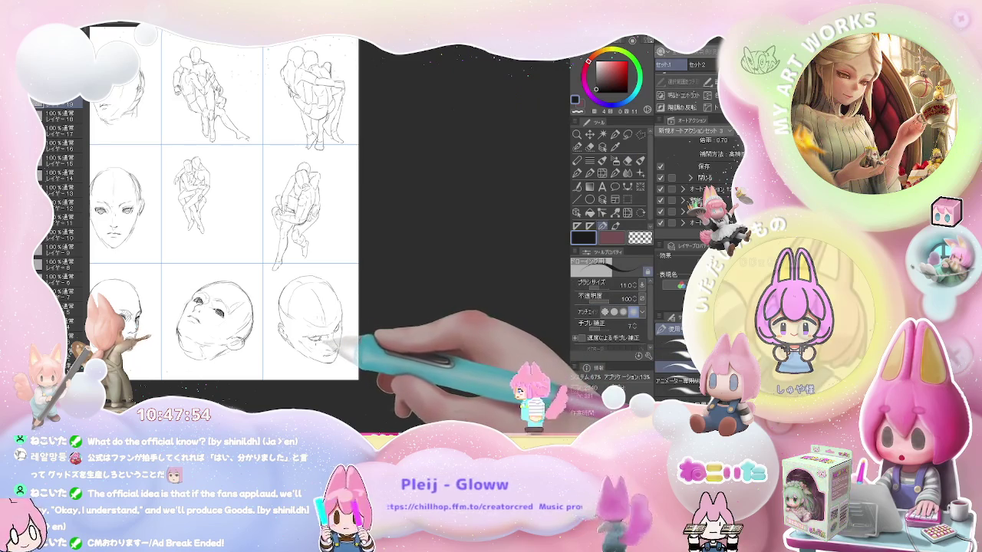
pyautogui.press('e')
pyautogui.press('p')
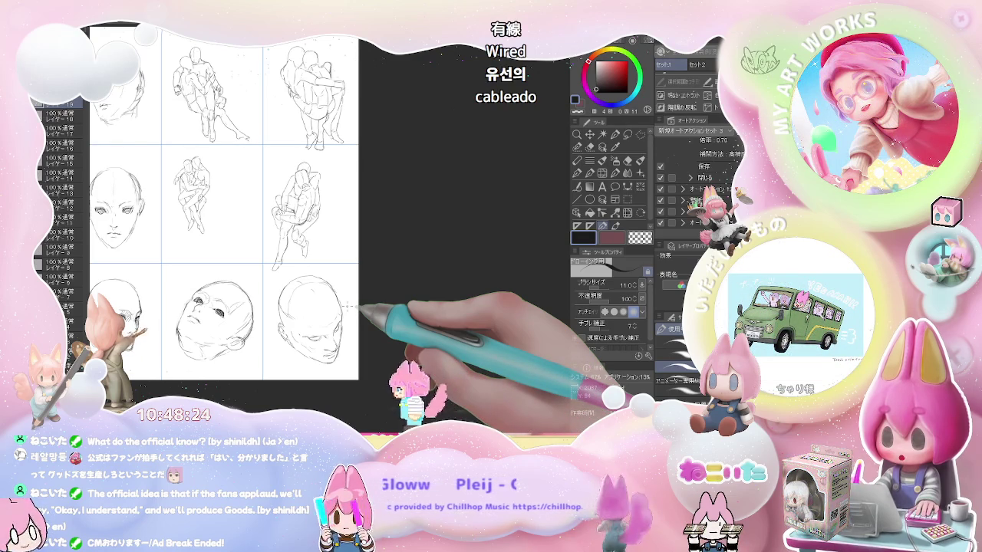
pyautogui.hotkey('ctrl', '-')
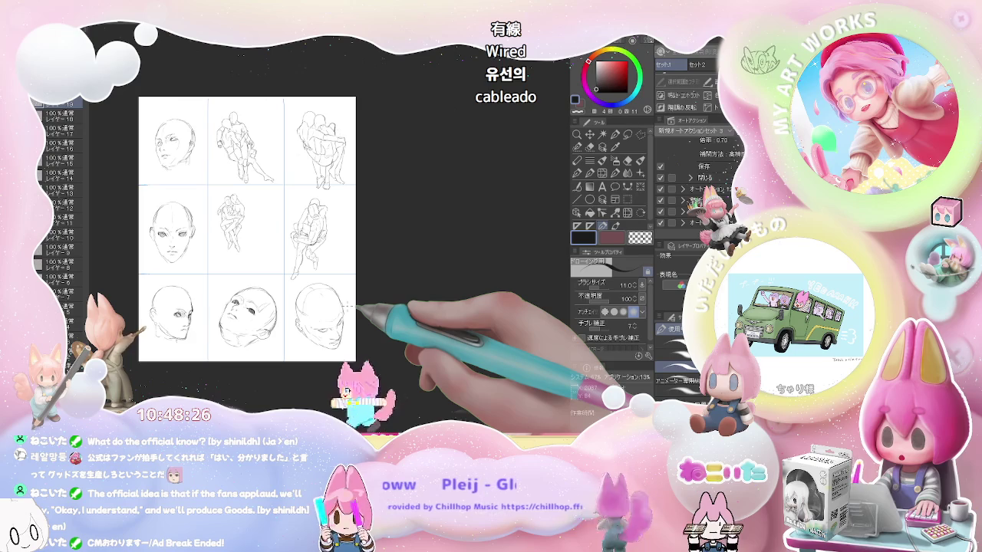
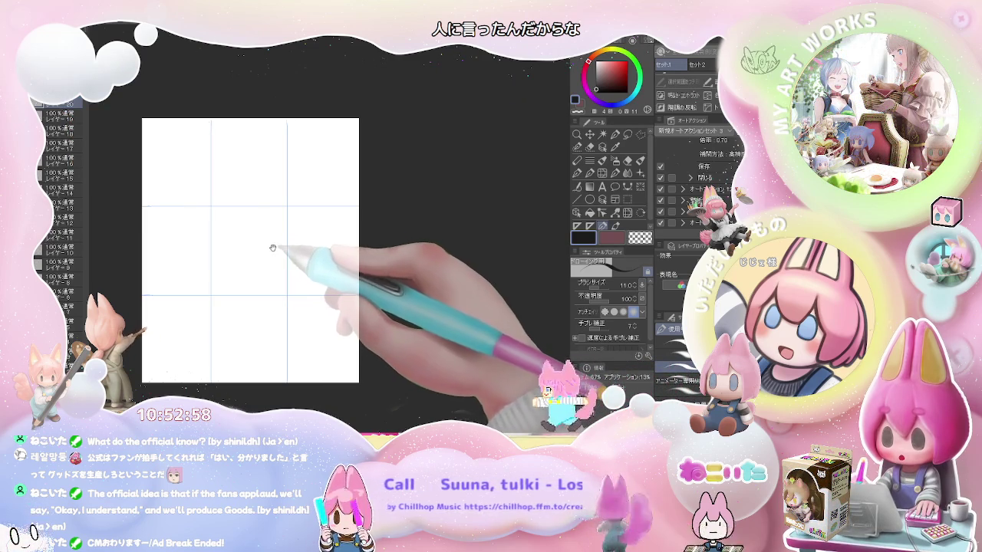
# - Zoom into the top-left cell and draw the foot's front and toes, erasing and redrawing the ankle line
pyautogui.scroll(2, 271, 248)
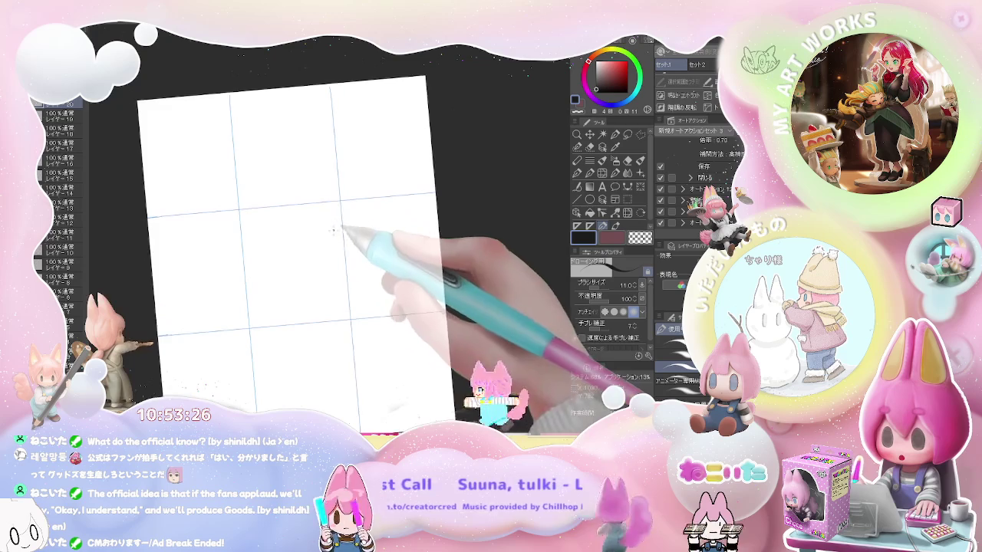
pyautogui.hotkey('ctrl', '+')
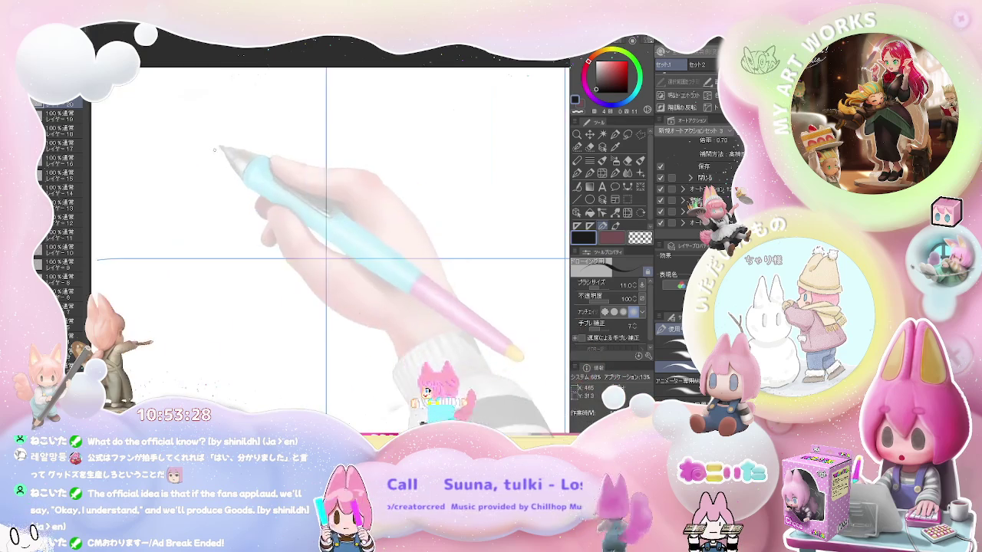
pyautogui.moveTo(195, 132)
pyautogui.mouseDown()
pyautogui.moveTo(208, 165)
pyautogui.moveTo(202, 192)
pyautogui.moveTo(177, 215)
pyautogui.mouseUp()
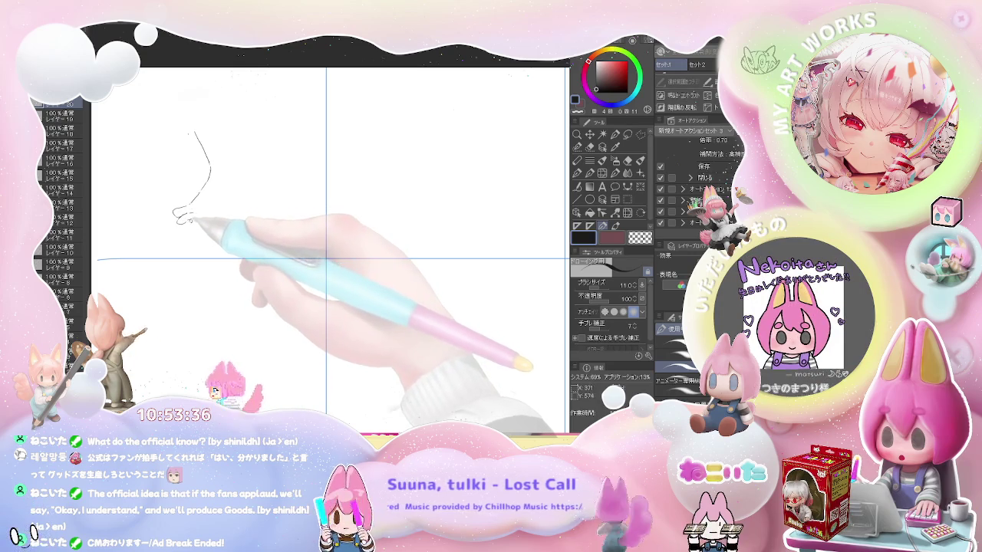
pyautogui.moveTo(192, 226)
pyautogui.mouseDown()
pyautogui.moveTo(219, 227)
pyautogui.moveTo(261, 203)
pyautogui.mouseUp()
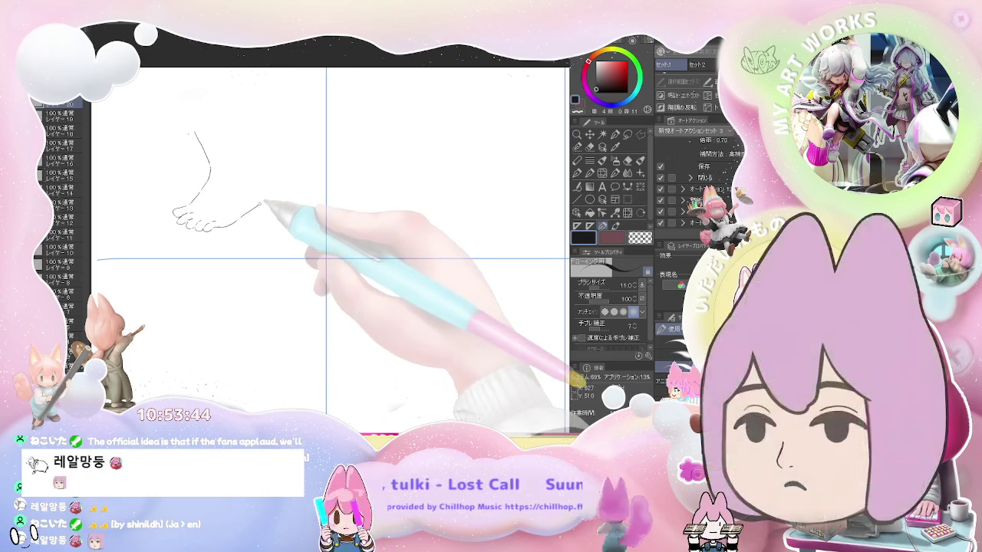
pyautogui.press('e')
pyautogui.moveTo(211, 171); pyautogui.dragTo(204, 188)
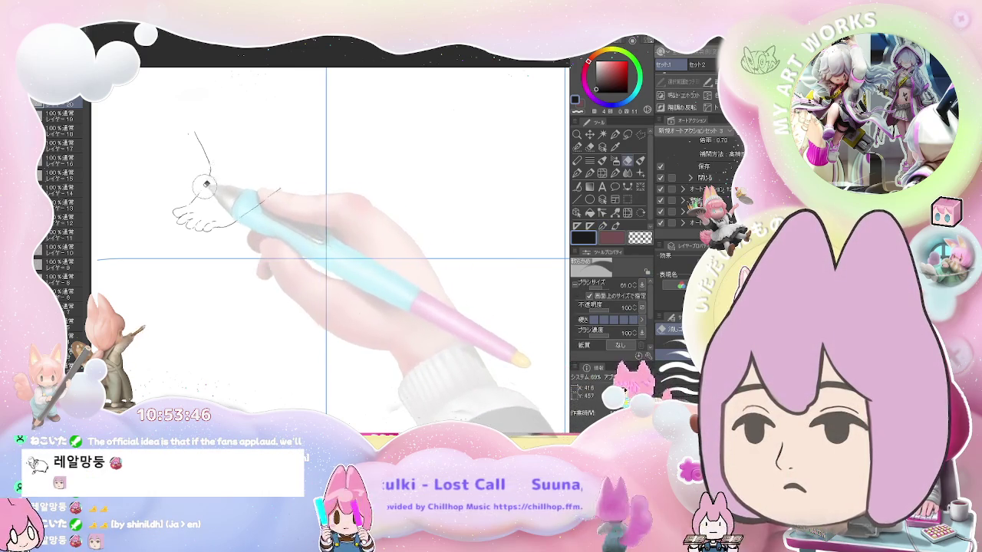
pyautogui.press('p')
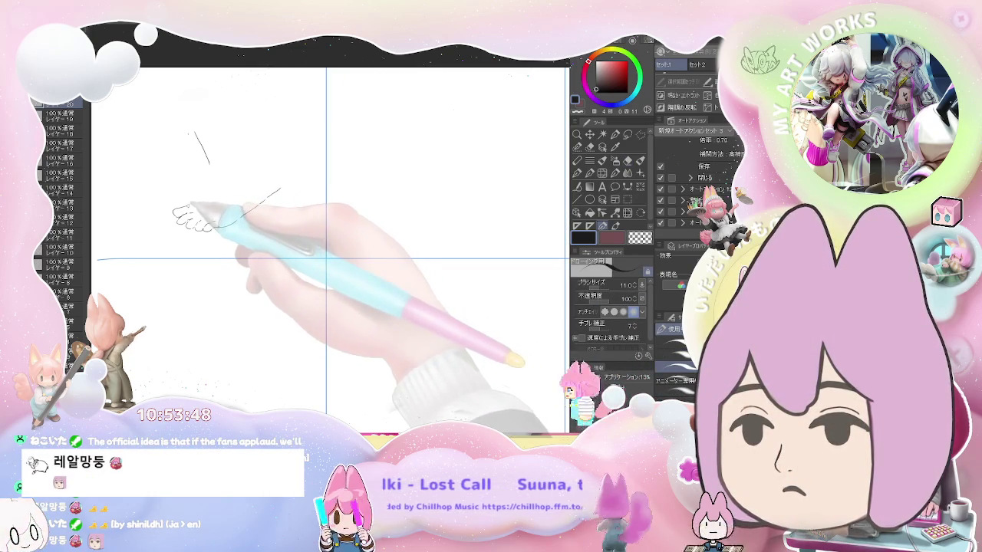
pyautogui.moveTo(234, 221)
pyautogui.mouseDown()
pyautogui.moveTo(224, 185)
pyautogui.moveTo(237, 160)
pyautogui.mouseUp()
# - Extend the leg curve up past the ankle and add a short curve to the foot outline
pyautogui.press('e')
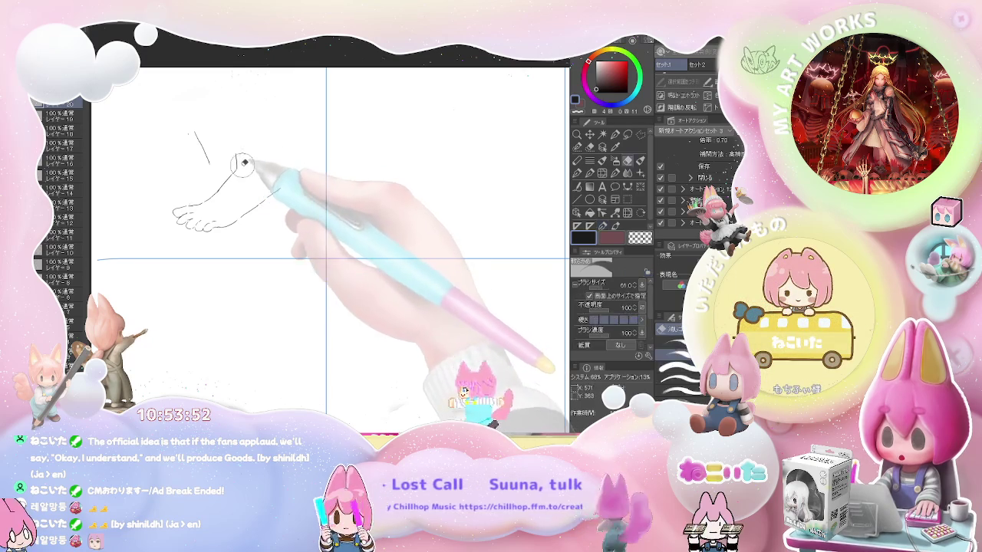
pyautogui.press('p')
pyautogui.moveTo(234, 161)
pyautogui.mouseDown()
pyautogui.moveTo(213, 114)
pyautogui.moveTo(255, 129)
pyautogui.moveTo(289, 170)
pyautogui.mouseUp()
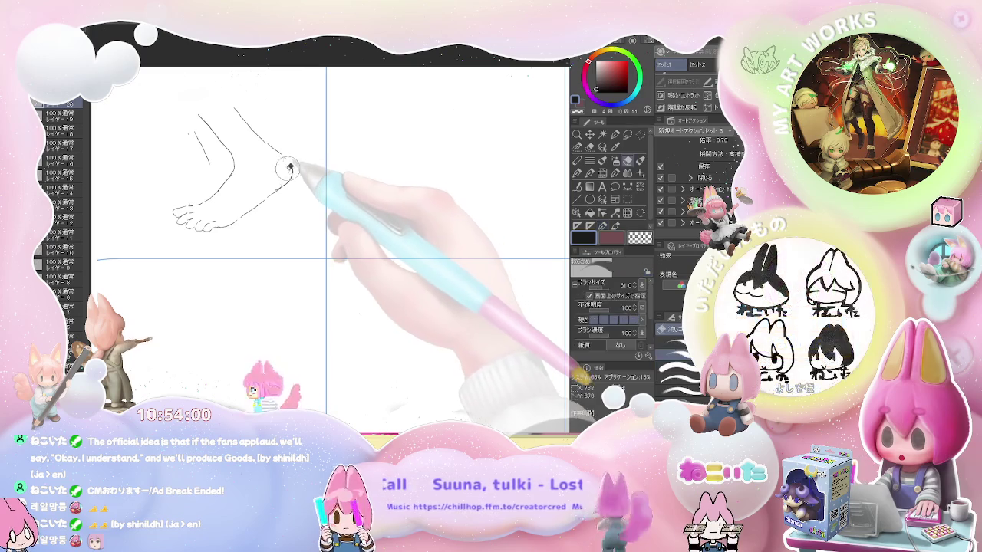
pyautogui.moveTo(293, 172); pyautogui.dragTo(281, 201)
pyautogui.press('e')
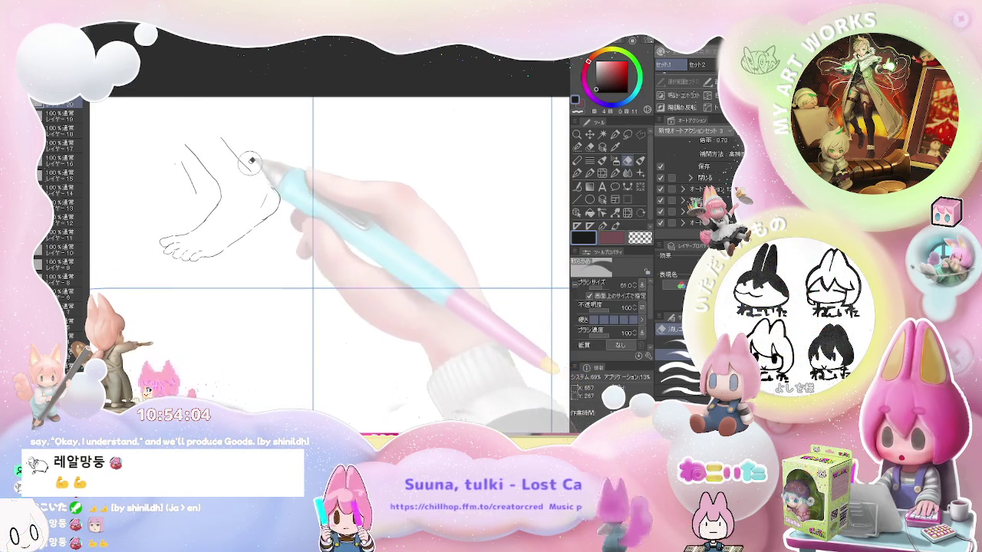
pyautogui.press('p')
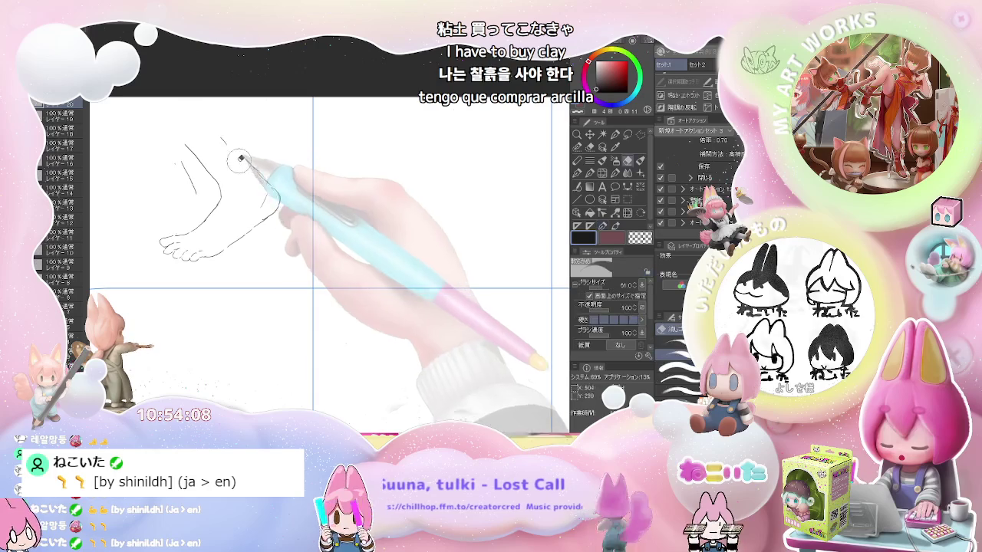
# - Draw the back and top of the ankle, the top of the leg, and the heel-to-sole line
pyautogui.moveTo(228, 129); pyautogui.dragTo(247, 150)
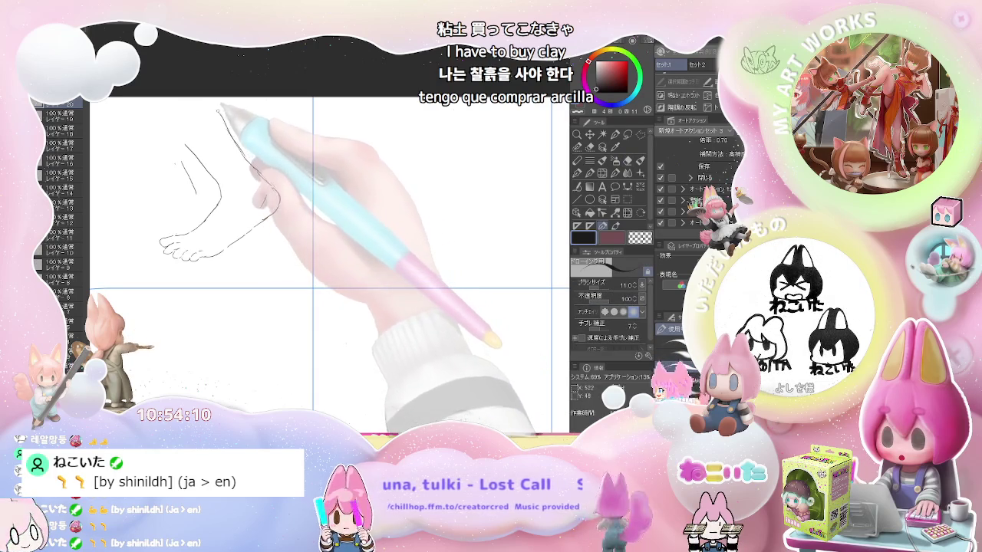
pyautogui.moveTo(186, 144); pyautogui.dragTo(227, 129)
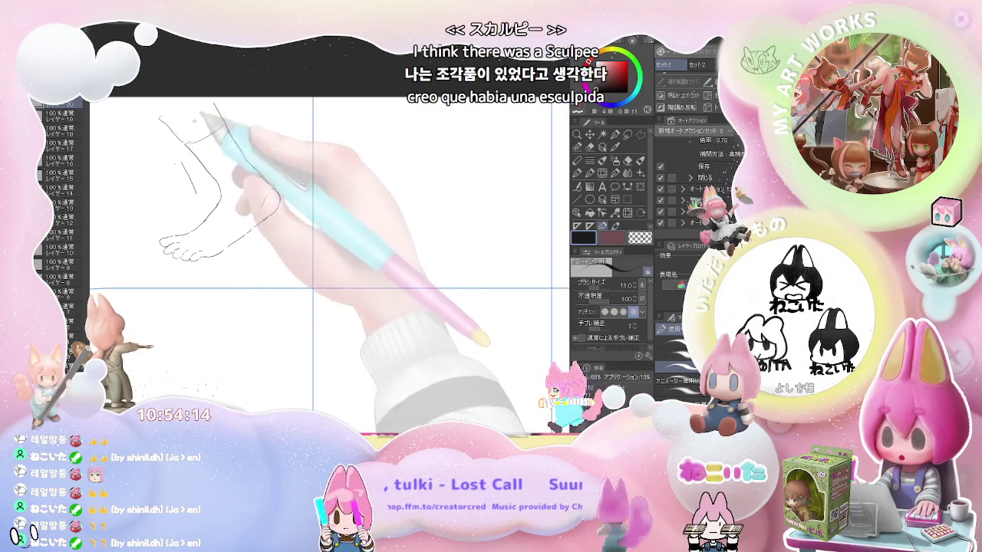
pyautogui.moveTo(159, 118); pyautogui.dragTo(215, 111)
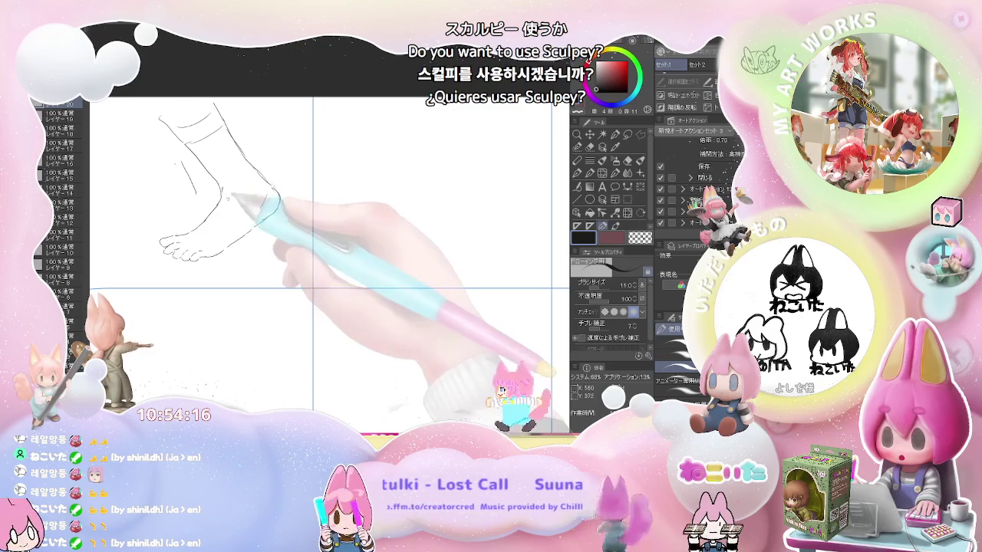
pyautogui.moveTo(276, 201); pyautogui.dragTo(222, 244)
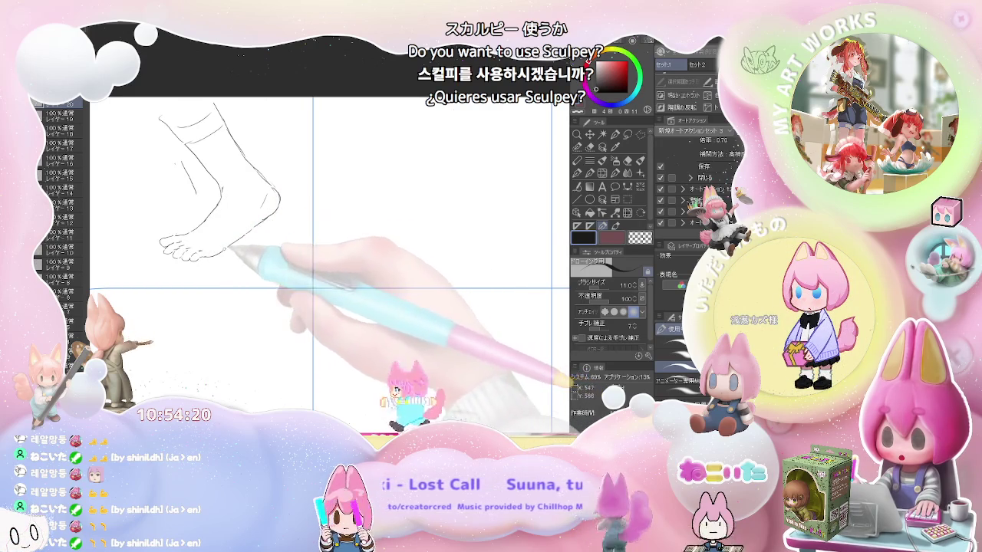
pyautogui.moveTo(218, 253); pyautogui.dragTo(278, 211)
pyautogui.hotkey('ctrl', '-')
pyautogui.hotkey('ctrl', '-')
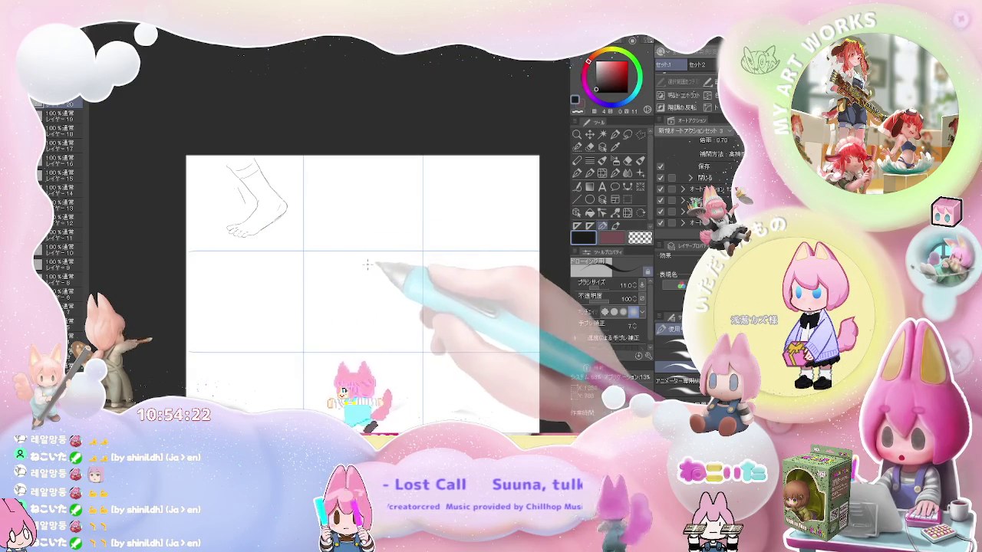
pyautogui.hotkey('ctrl', '-')
# - In the top-middle cell, close the sole sketch's small oval and extend its outline downward
pyautogui.moveTo(288, 285); pyautogui.dragTo(268, 295)
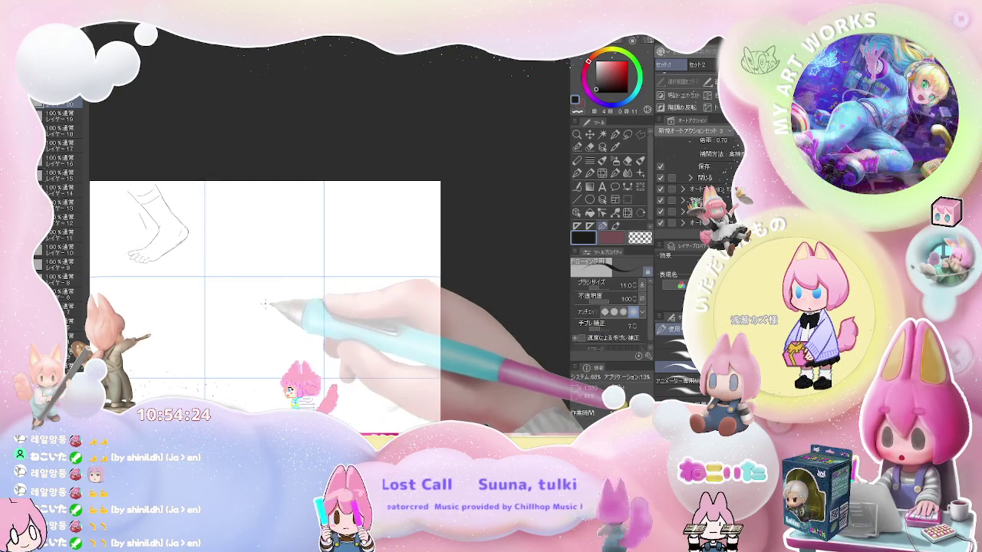
pyautogui.scroll(1, 263, 294)
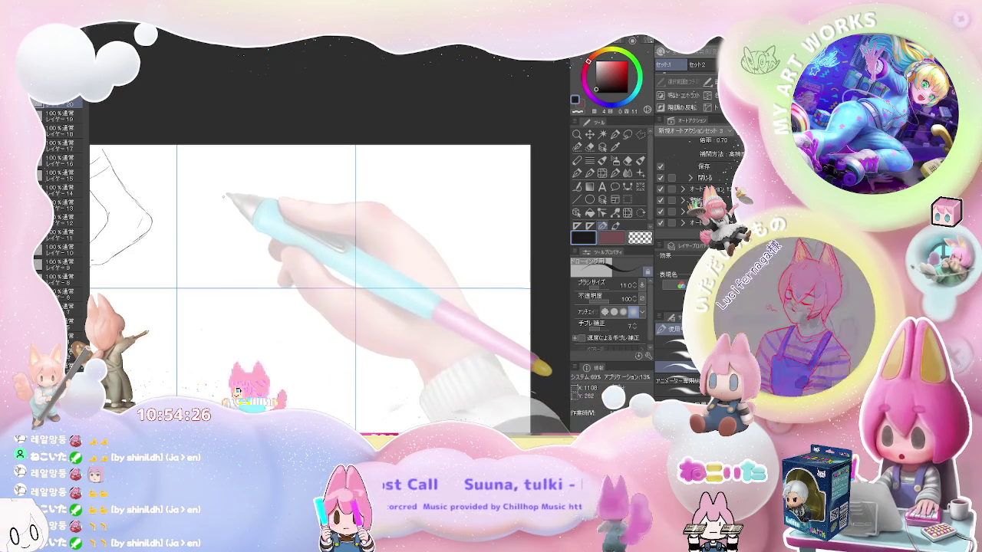
pyautogui.moveTo(237, 179); pyautogui.dragTo(230, 196)
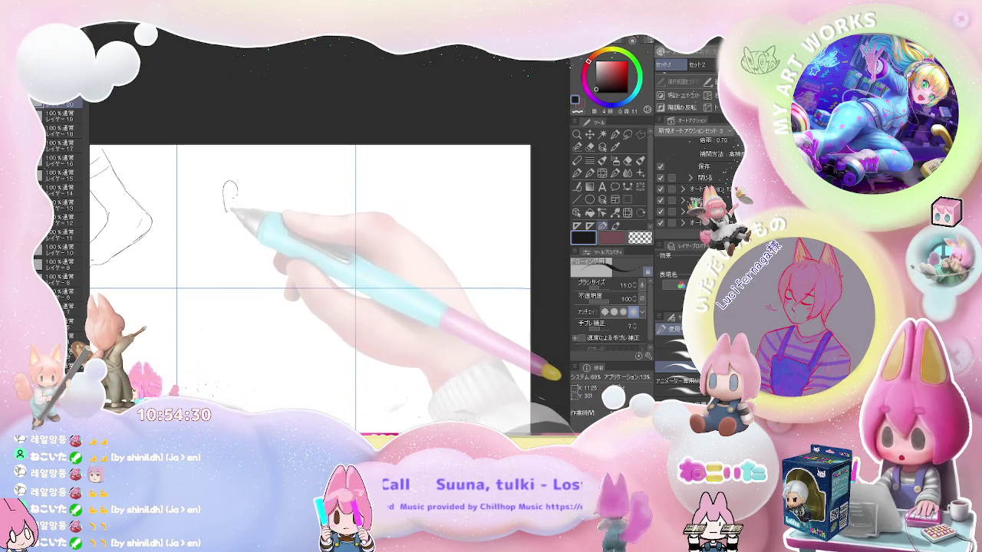
pyautogui.moveTo(232, 217)
pyautogui.mouseDown()
pyautogui.moveTo(255, 257)
pyautogui.moveTo(233, 293)
pyautogui.mouseUp()
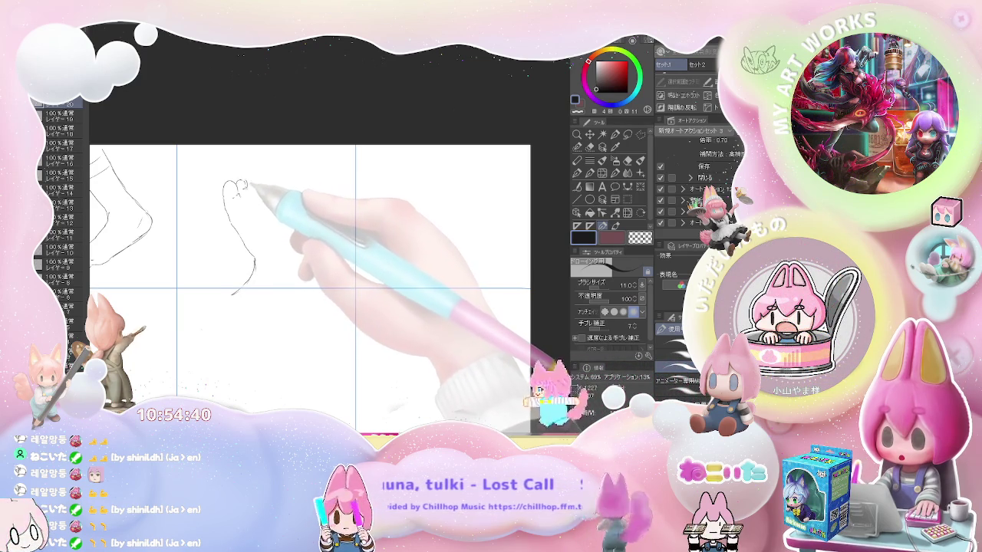
# - Draw two toes at the top of the sole and extend the heel line
pyautogui.moveTo(244, 183); pyautogui.dragTo(256, 189)
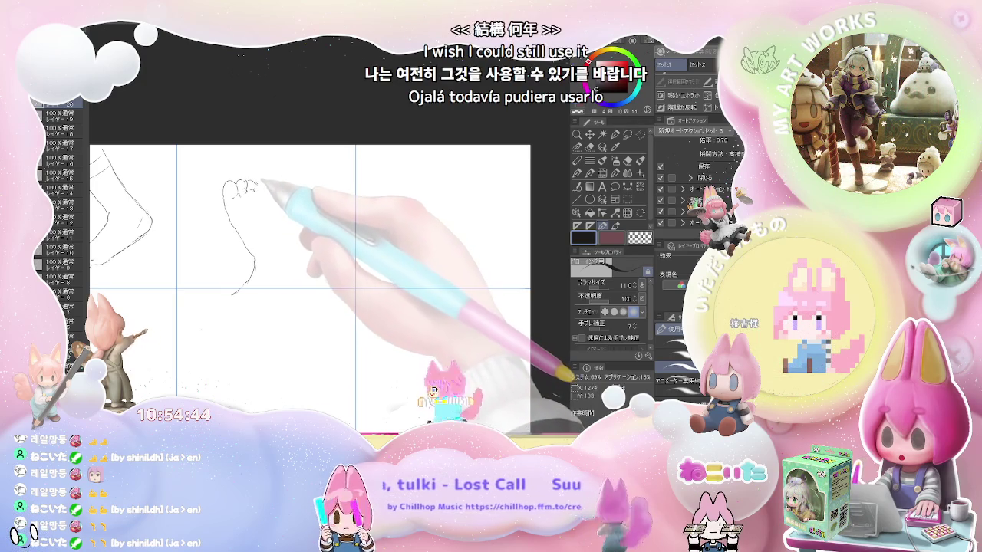
pyautogui.moveTo(263, 182); pyautogui.dragTo(269, 189)
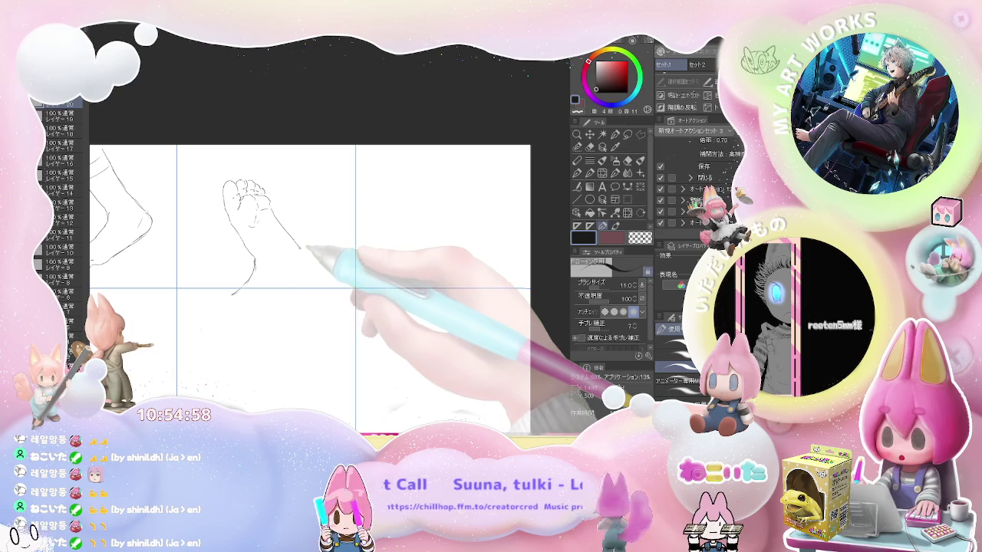
pyautogui.moveTo(300, 247); pyautogui.dragTo(303, 265)
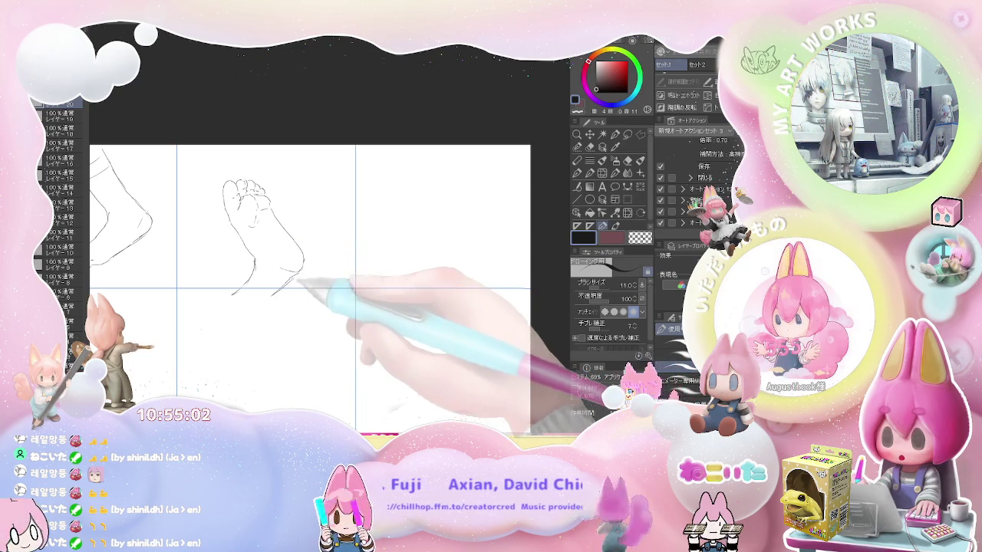
pyautogui.press('e')
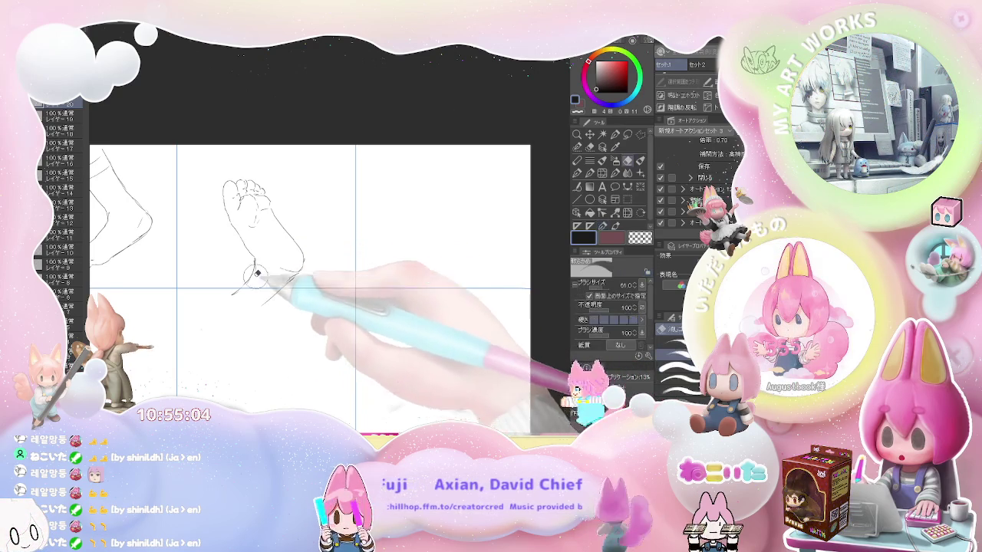
pyautogui.press('p')
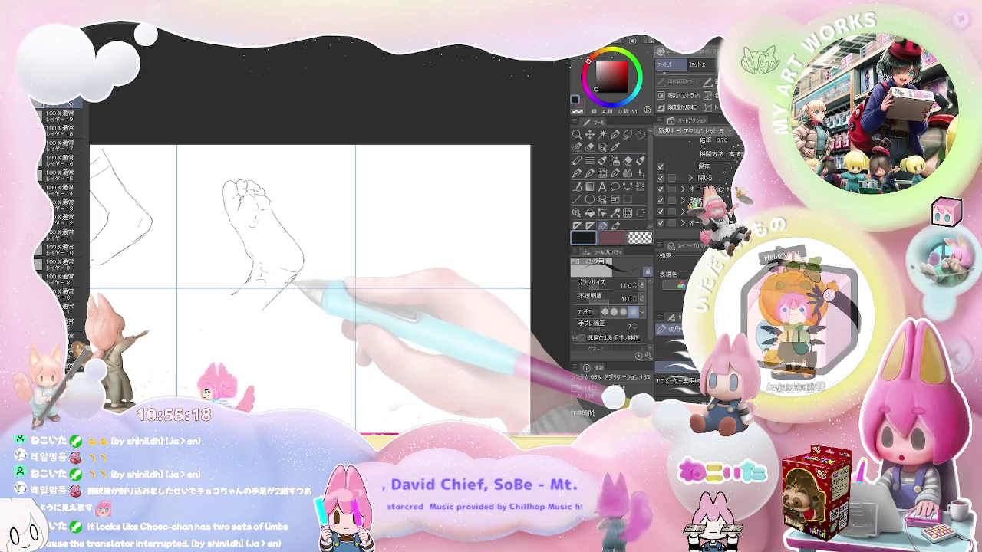
pyautogui.scroll(-2, 286, 285)
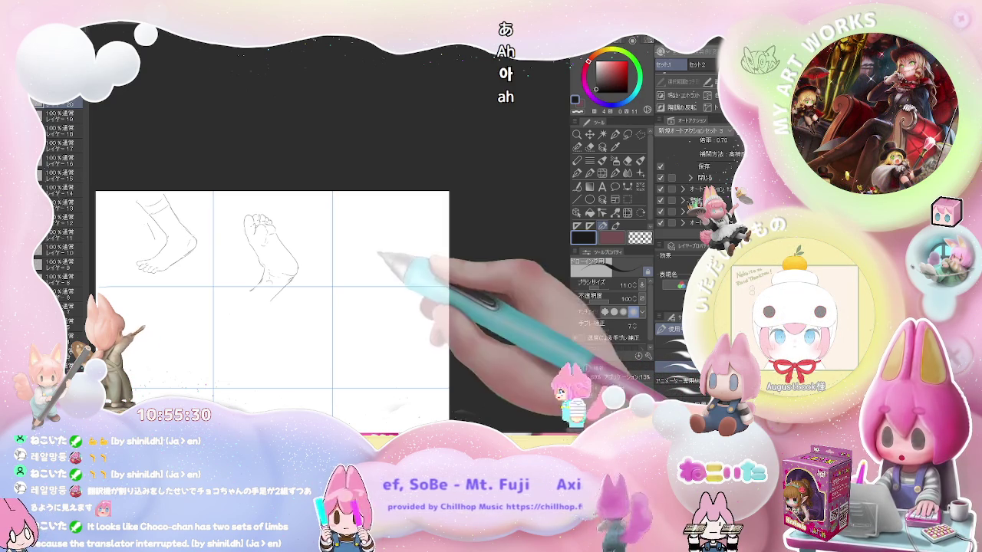
# - Draw the rounded big toe of a left-pointing top-view foot in the top-right cell, with eraser corrections
pyautogui.moveTo(379, 254); pyautogui.dragTo(280, 243)
pyautogui.scroll(2, 298, 252)
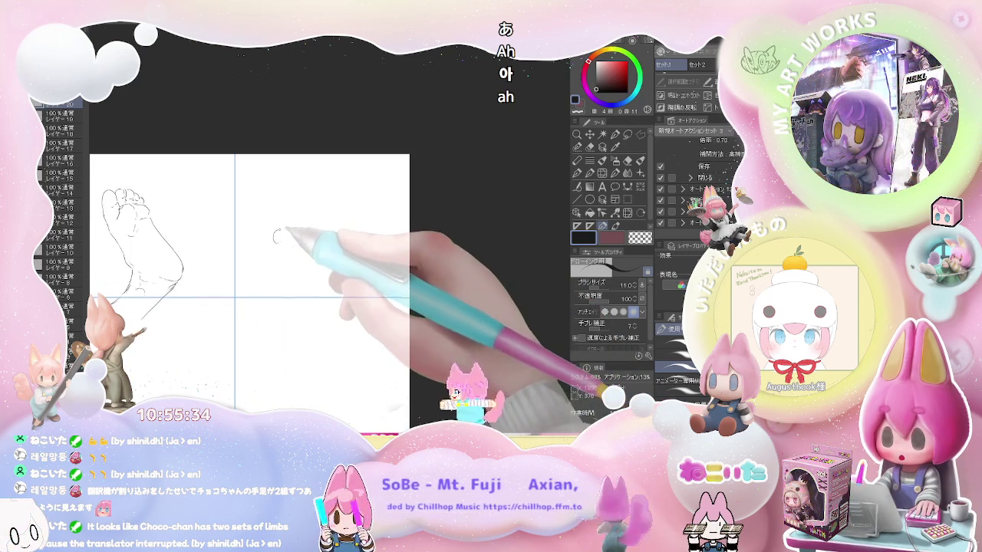
pyautogui.moveTo(281, 244)
pyautogui.mouseDown()
pyautogui.moveTo(295, 230)
pyautogui.moveTo(338, 241)
pyautogui.moveTo(297, 247)
pyautogui.mouseUp()
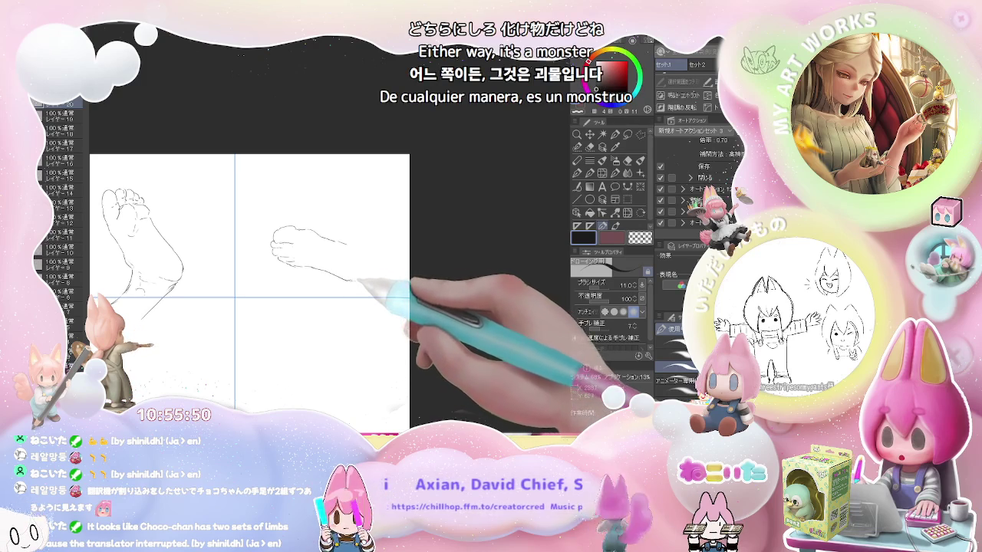
pyautogui.press('e')
pyautogui.press('p')
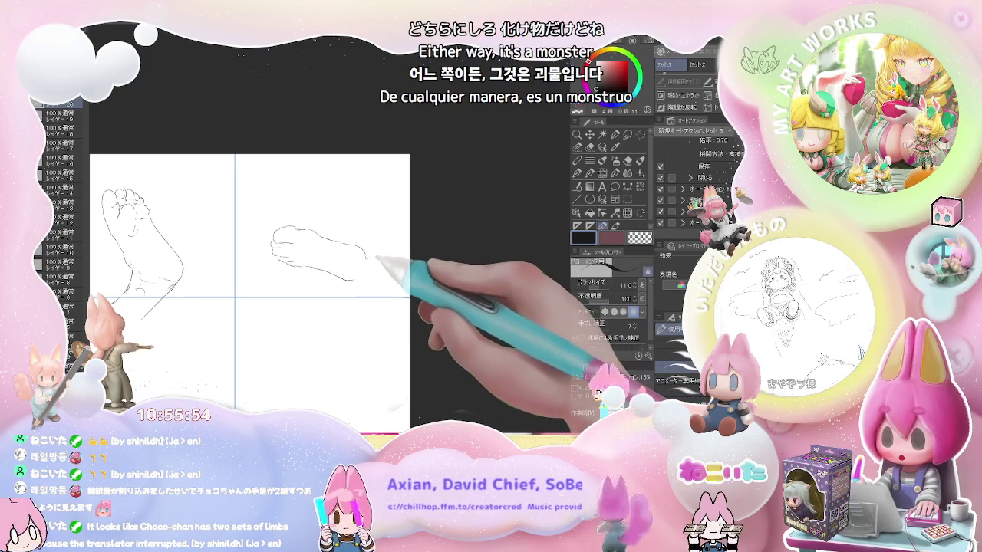
pyautogui.press('e')
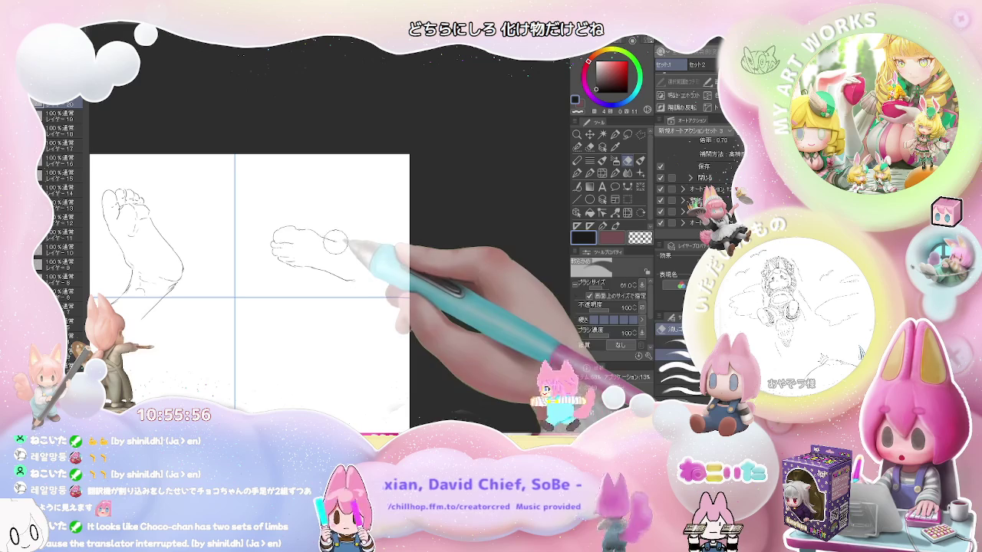
pyautogui.press('p')
pyautogui.press('e')
pyautogui.press('p')
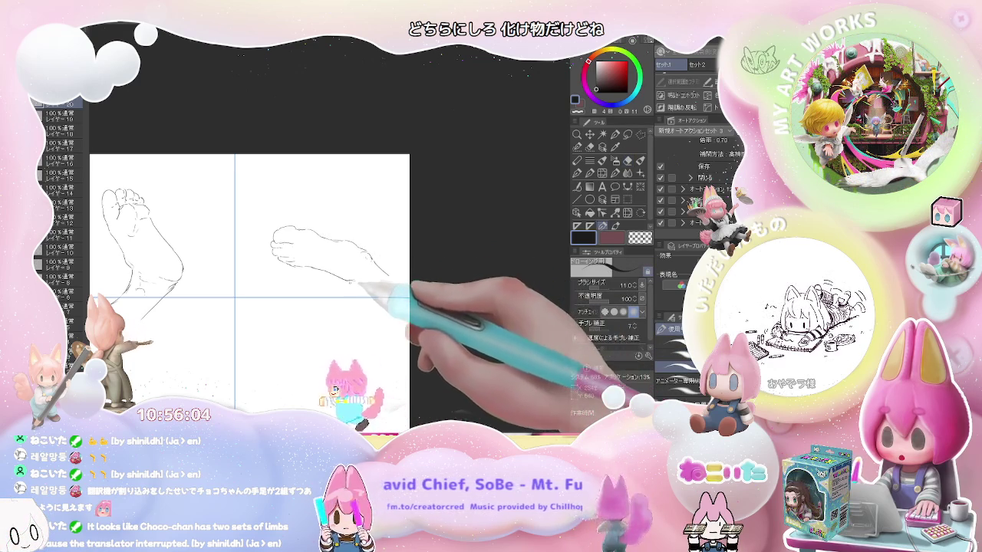
pyautogui.press('e')
pyautogui.press('p')
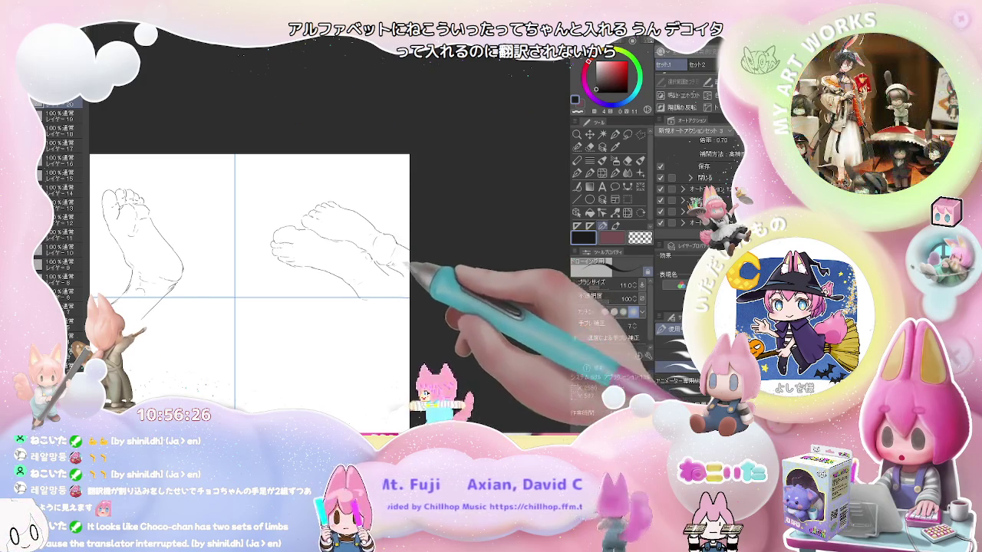
# - In the lower cell, draw the front-view leg's back and front lines and the foot's outer edge
pyautogui.scroll(-2, 392, 261)
pyautogui.moveTo(327, 293)
pyautogui.mouseDown()
pyautogui.moveTo(307, 224)
pyautogui.moveTo(285, 296)
pyautogui.moveTo(315, 300)
pyautogui.mouseUp()
pyautogui.scroll(2, 291, 254)
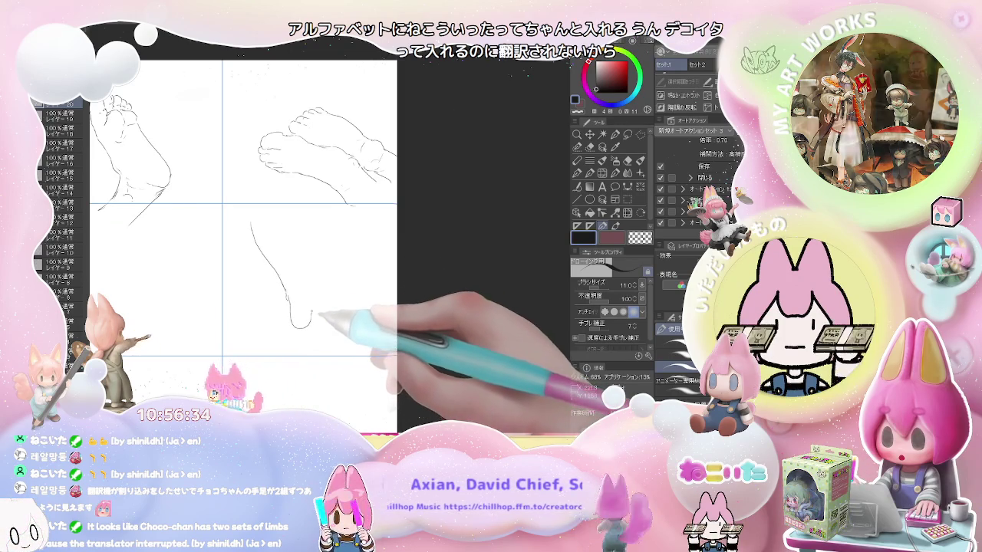
pyautogui.moveTo(314, 300)
pyautogui.mouseDown()
pyautogui.moveTo(319, 281)
pyautogui.moveTo(306, 267)
pyautogui.mouseUp()
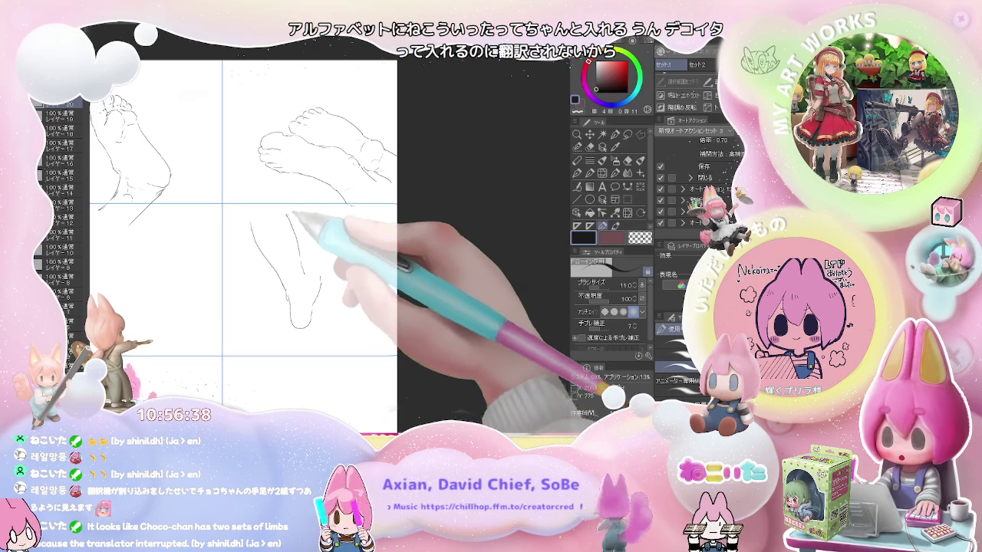
pyautogui.moveTo(285, 214); pyautogui.dragTo(306, 270)
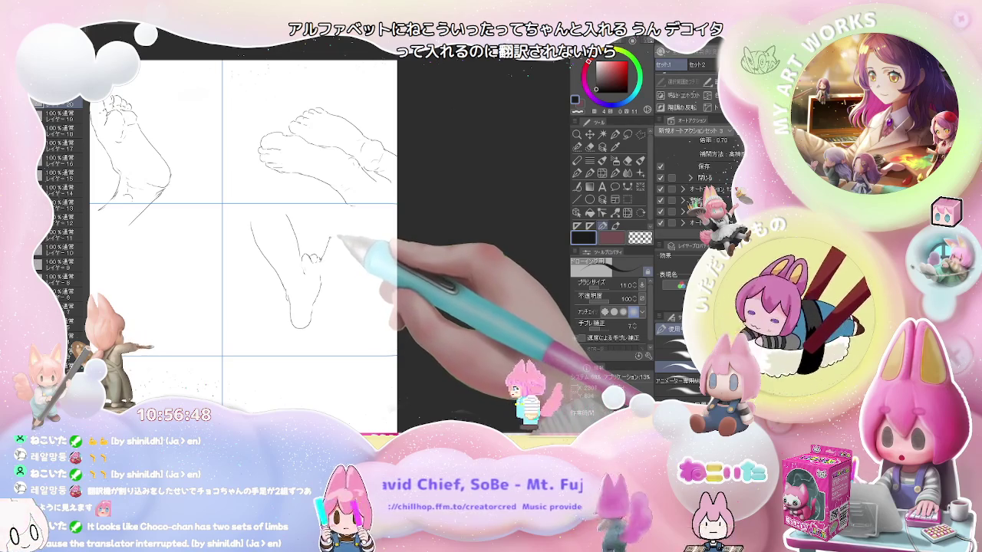
pyautogui.moveTo(336, 208); pyautogui.dragTo(329, 260)
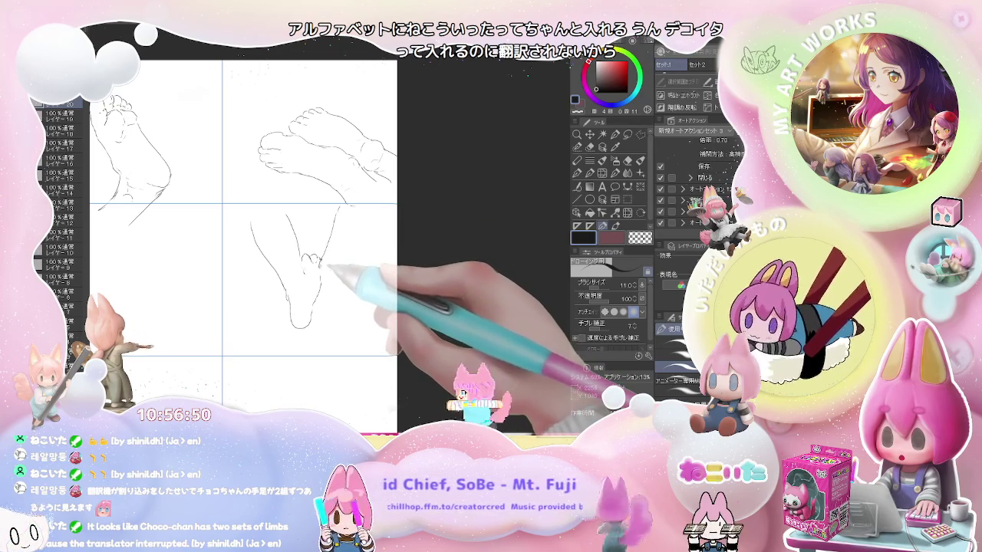